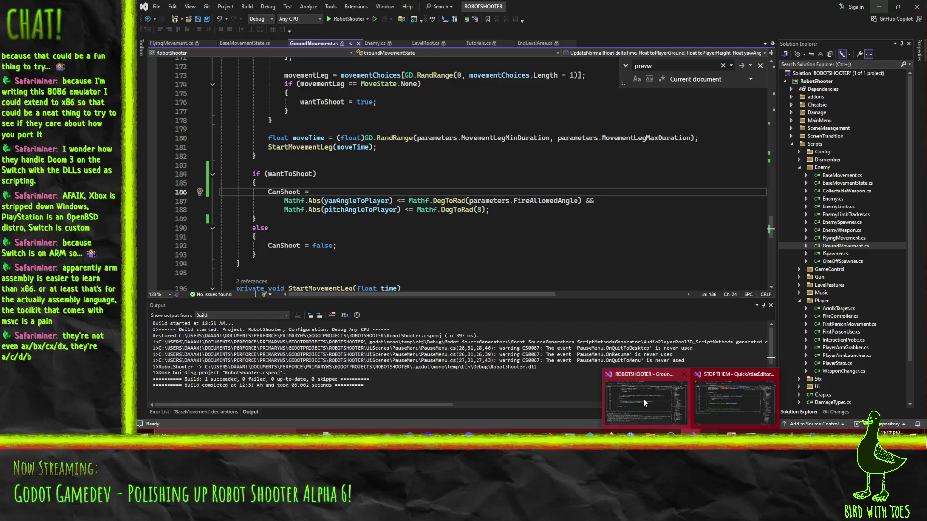
Step: In the STOP THEM solution, search the QuickAtlas editor window code for 'addtexti'
click(736, 413)
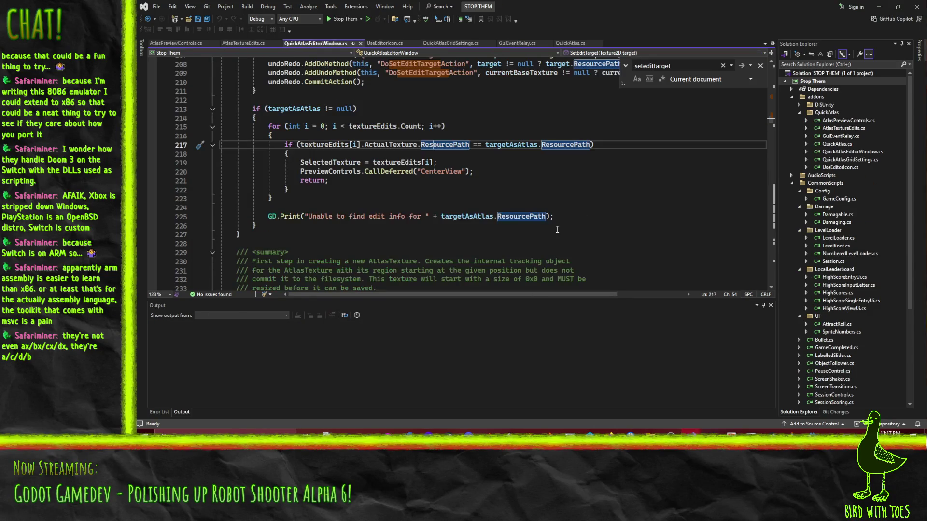
scroll(593, 193, up, 3)
click(593, 172)
key(ctrl+f)
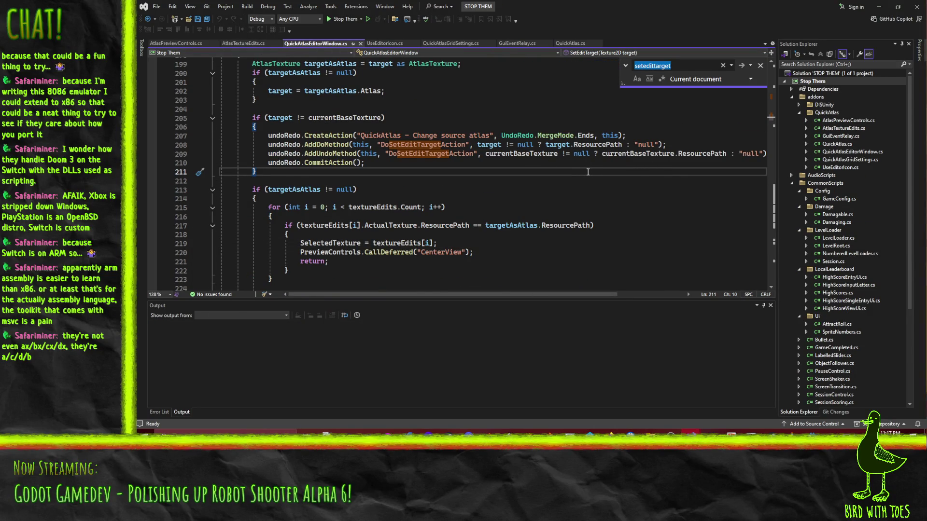
text(DoCrea)
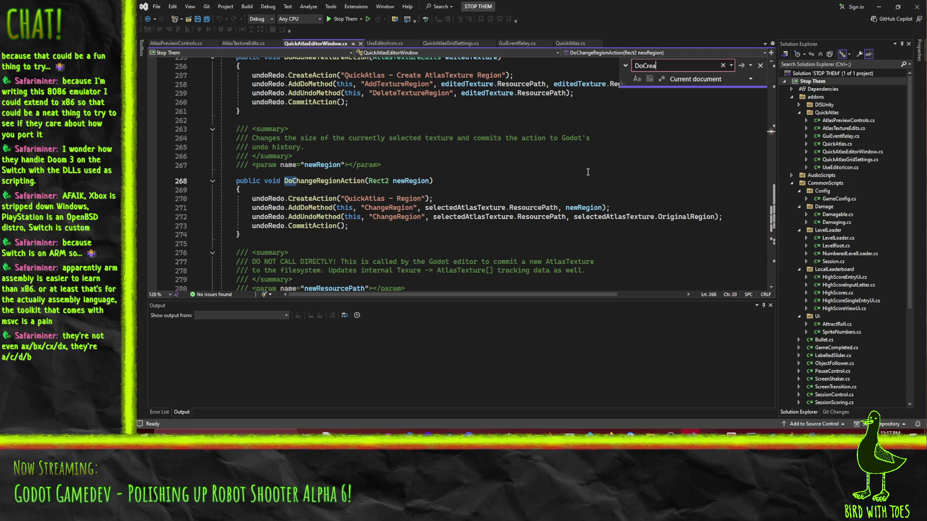
text(t)
key(BackSpace)
key(BackSpace)
key(BackSpace)
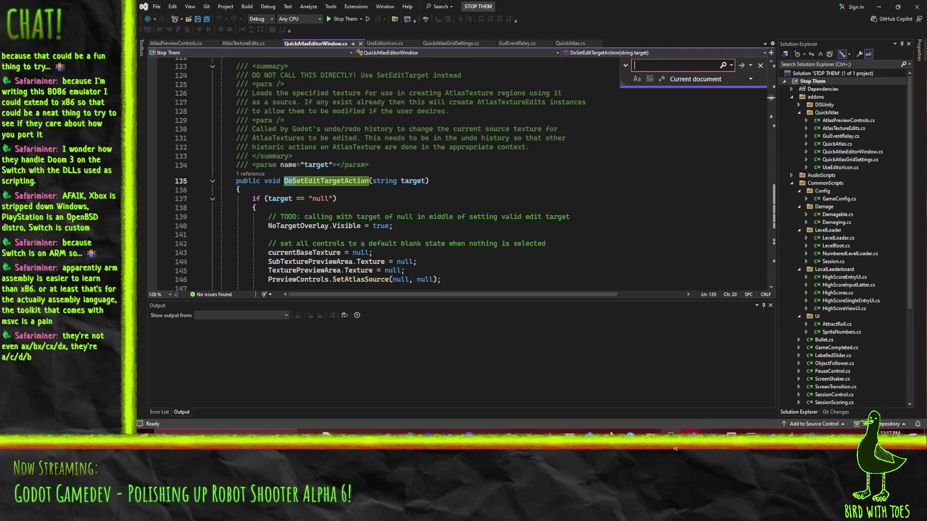
mouse_move(650, 433)
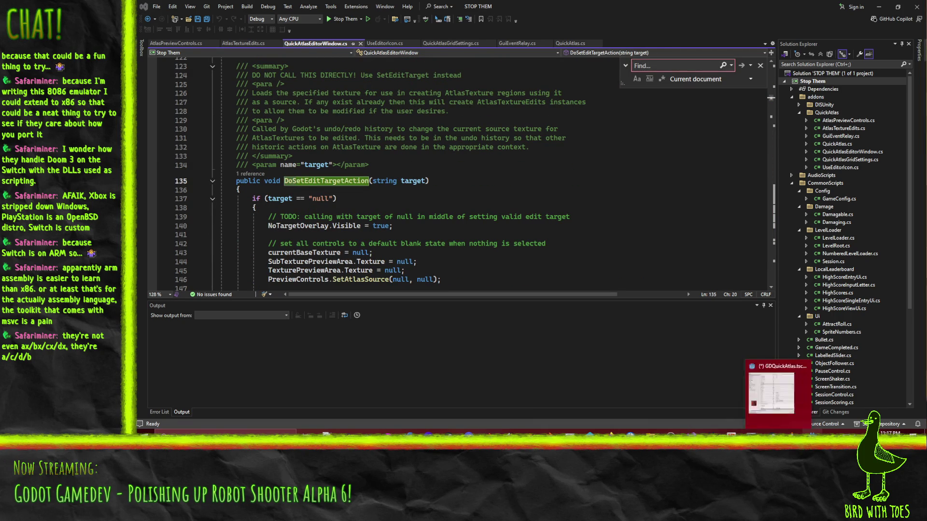
click(812, 433)
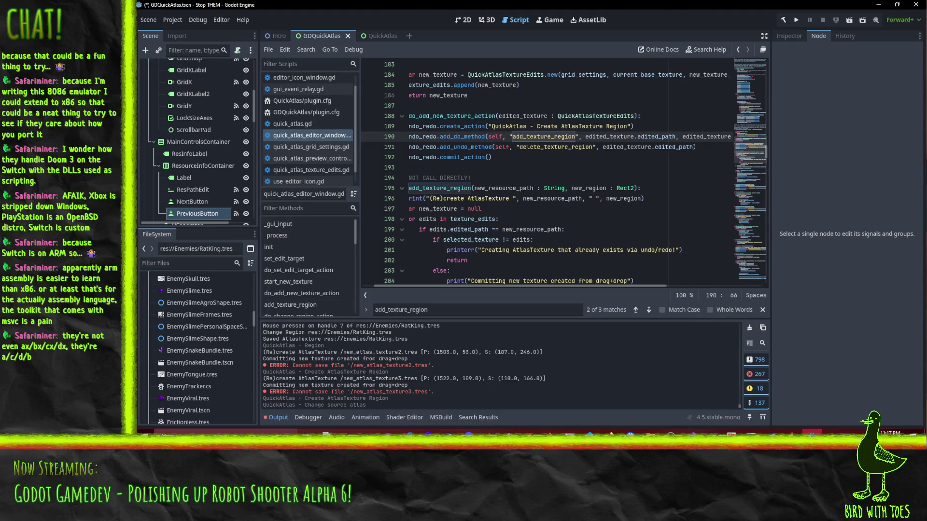
key(alt+Tab)
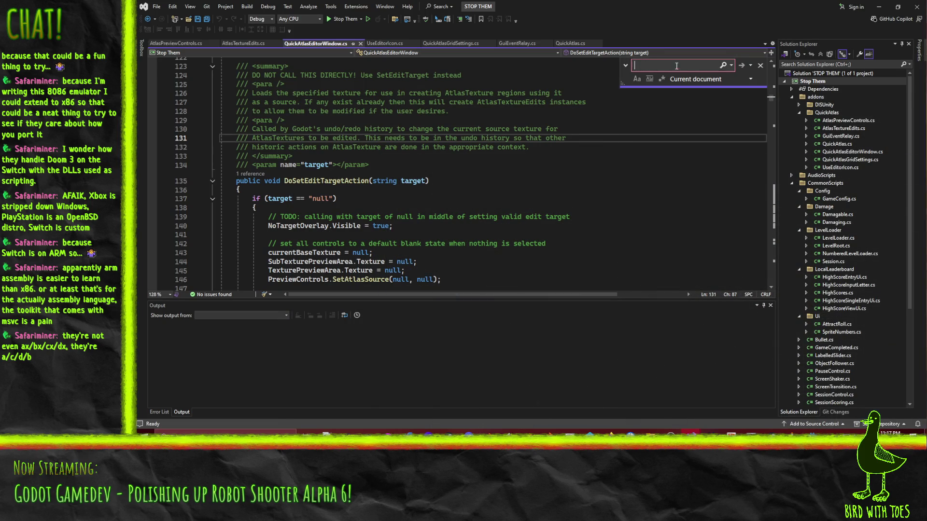
text(addtexti)
Step: Go to ResourcePath's implementation in AtlasTextureEdits, then navigate back to DoAddNewTextureAction
click(454, 174)
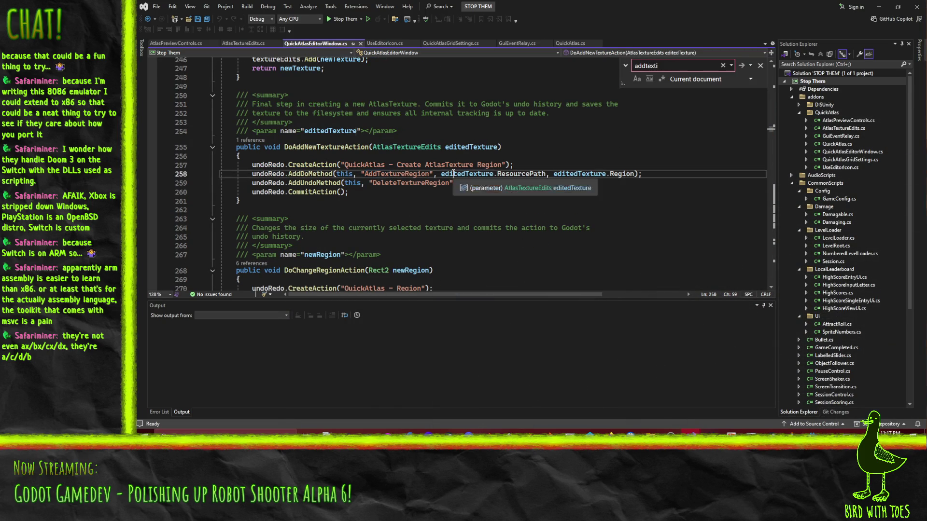
click(519, 174)
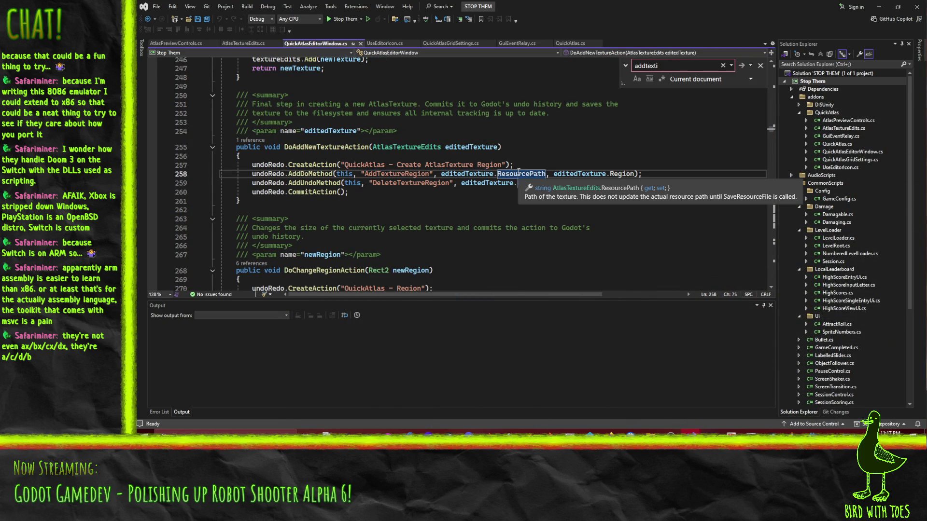
right_click(518, 173)
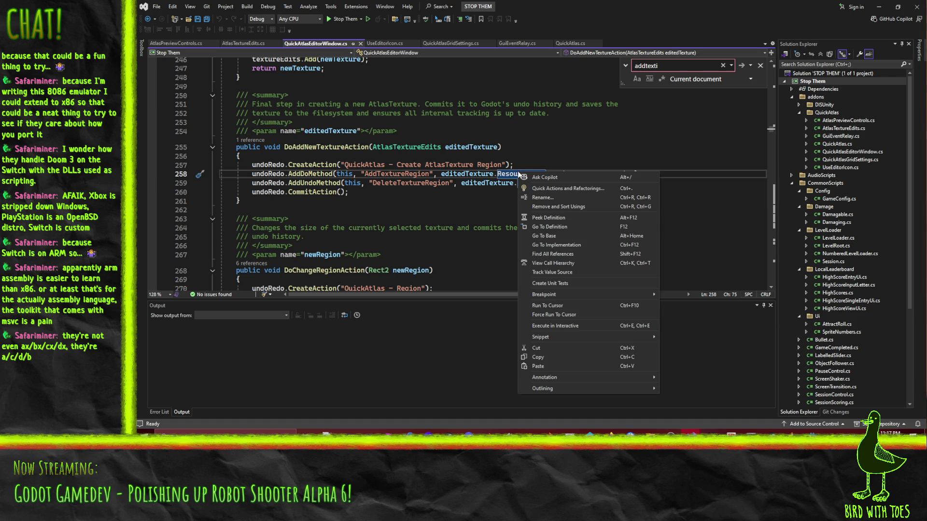
click(579, 245)
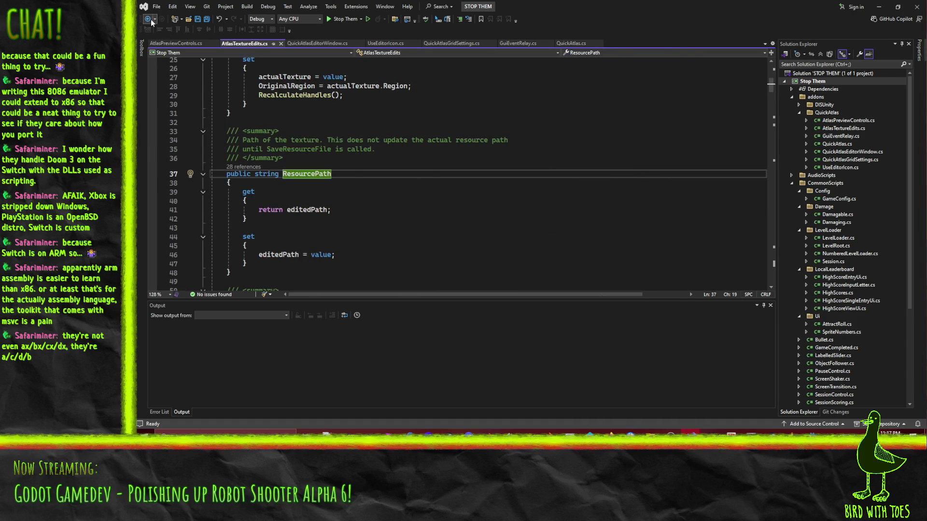
key(ctrl+minus)
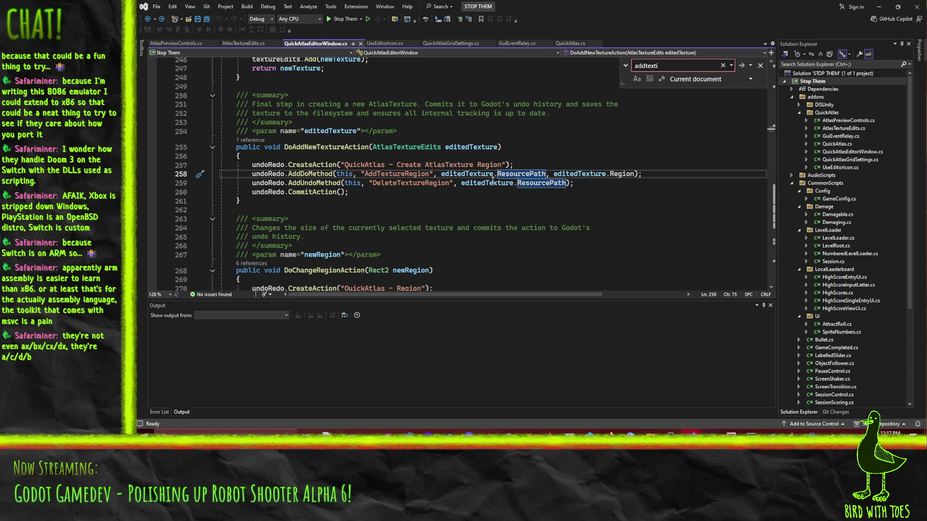
scroll(551, 196, up, 1)
scroll(552, 196, down, 1)
Step: In Godot's quick_atlas_editor_window.gd, search base_path and step to its match in start_new_texture
click(813, 432)
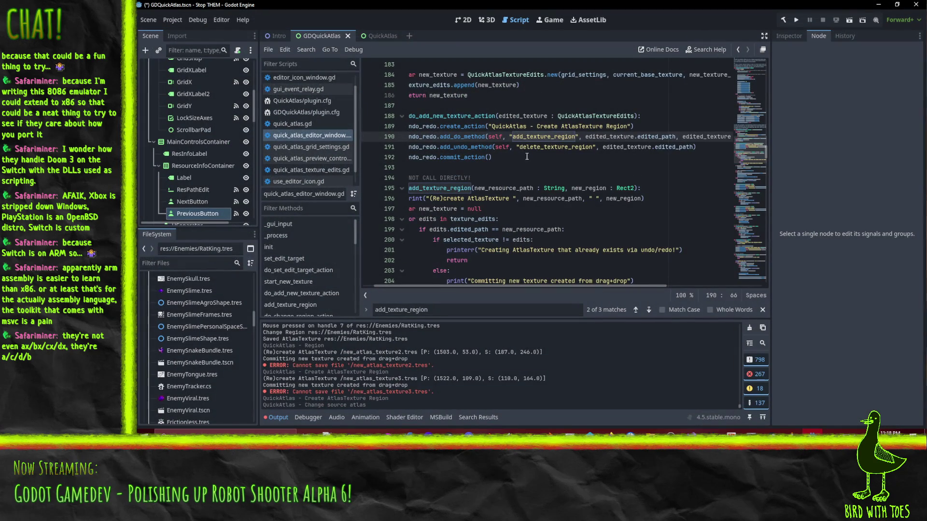
scroll(570, 158, up, 2)
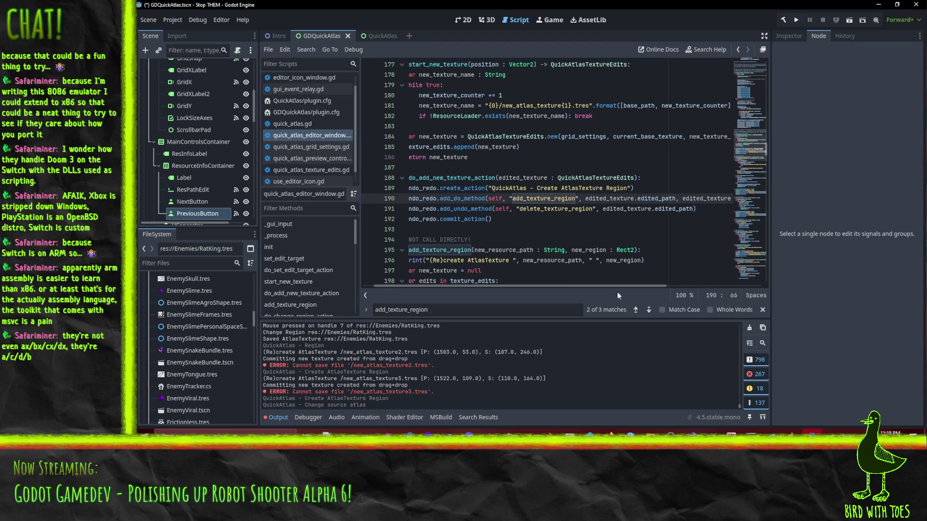
drag(600, 288, 580, 286)
scroll(512, 167, up, 2)
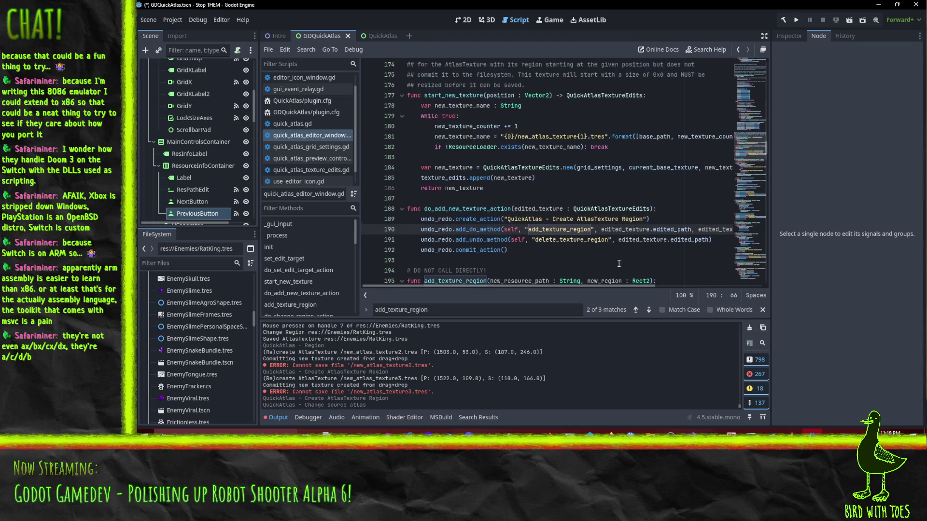
click(512, 167)
double_click(652, 168)
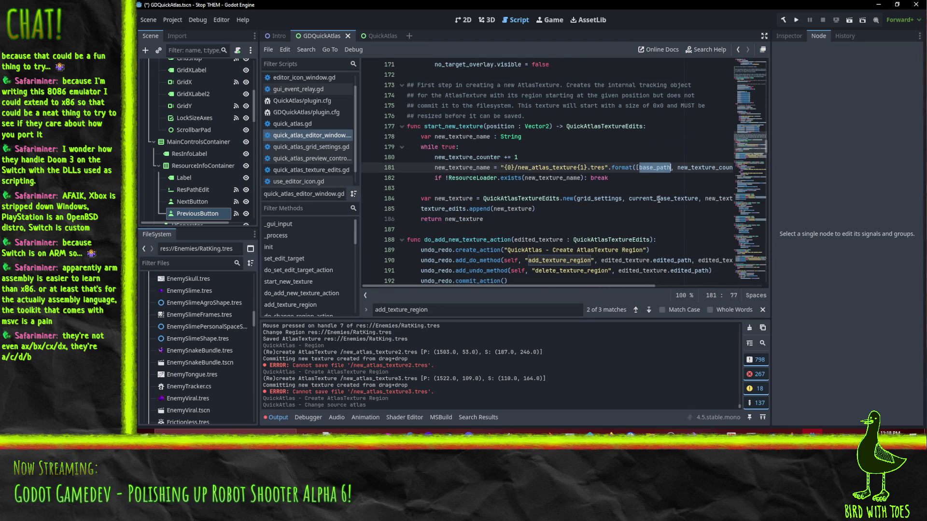
key(ctrl+f)
click(633, 312)
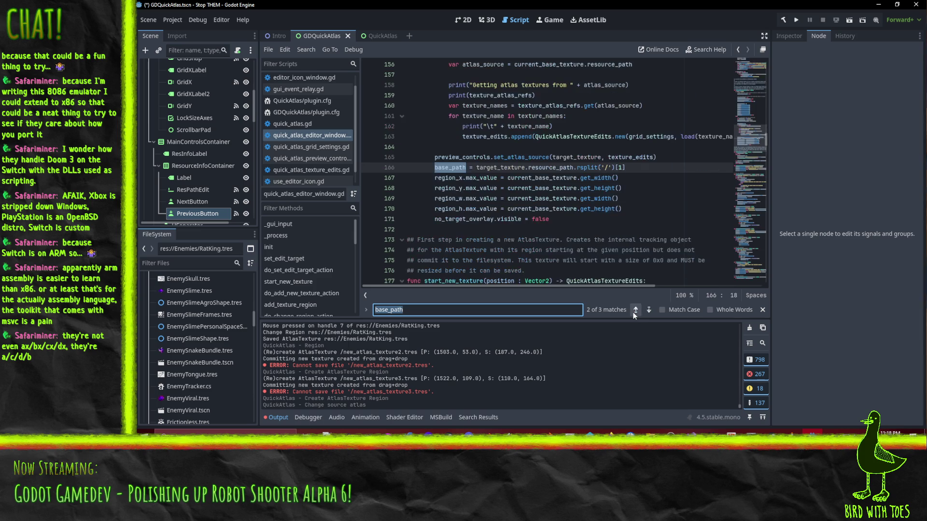
click(633, 313)
click(635, 311)
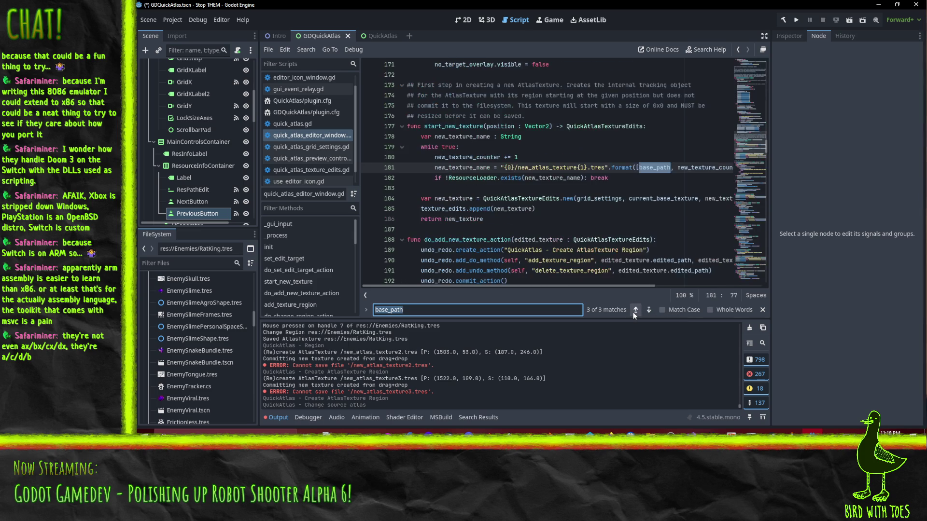
click(654, 175)
Step: Add print("start new texture ", base_path, " ", new_texture_counter) after the while loop
key(Return)
text(print(s)
key(BackSpace)
text("star)
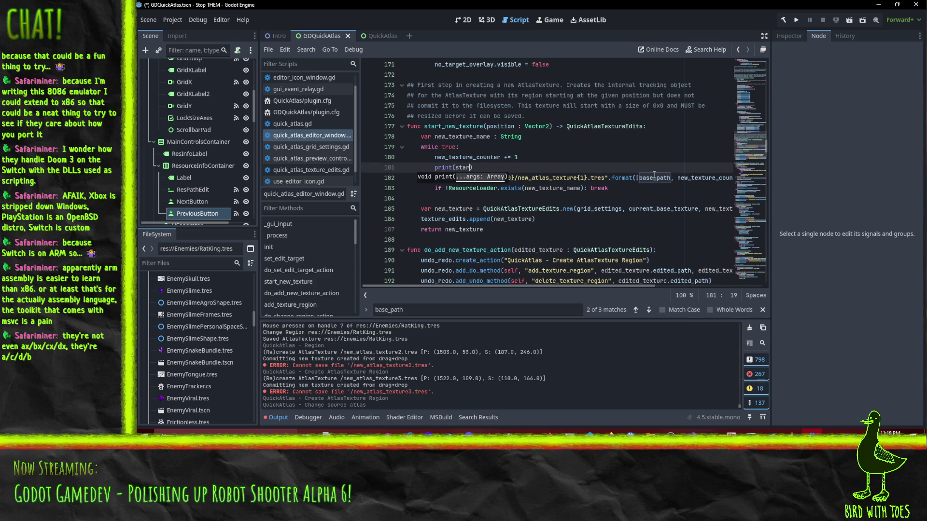
text(t)
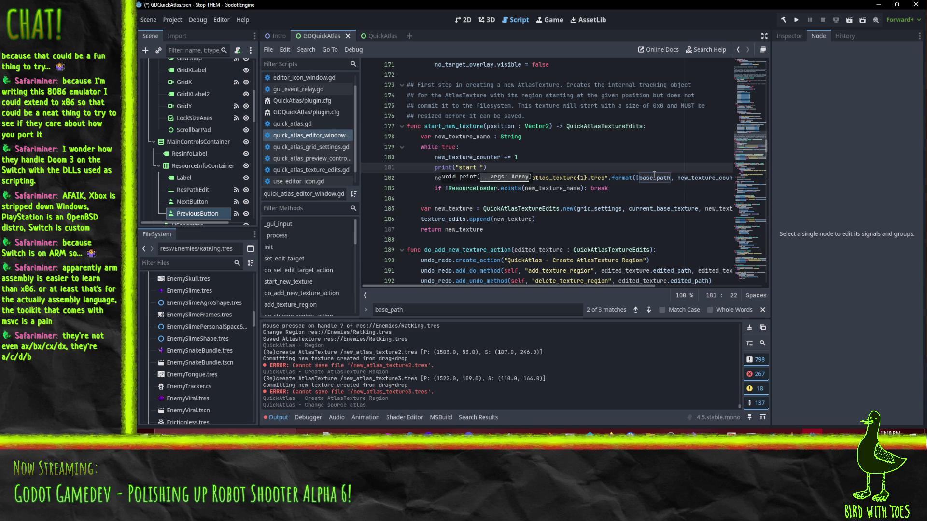
key(BackSpace)
key(BackSpace)
key(BackSpace)
key(Home)
key(alt+Up)
key(alt+Up)
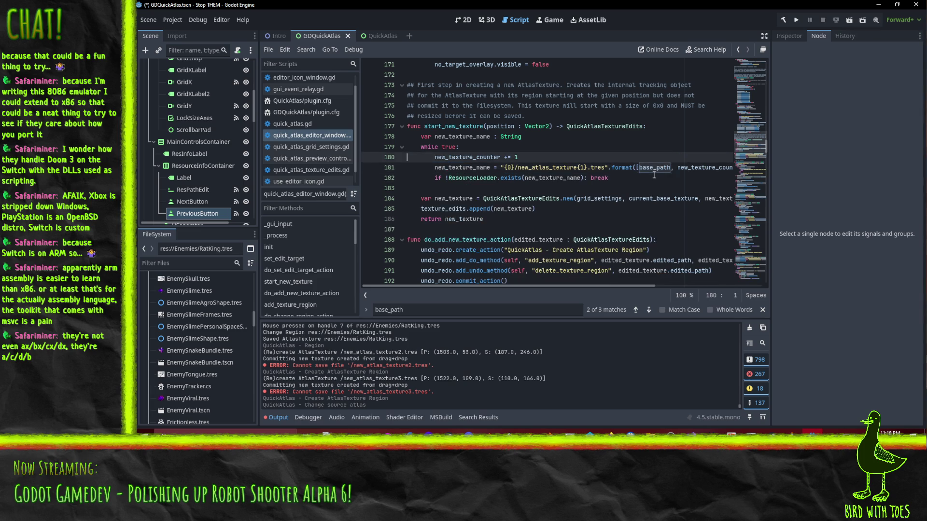
key(End)
key(shift+Tab)
key(Left)
key(Left)
text(start new texture ")
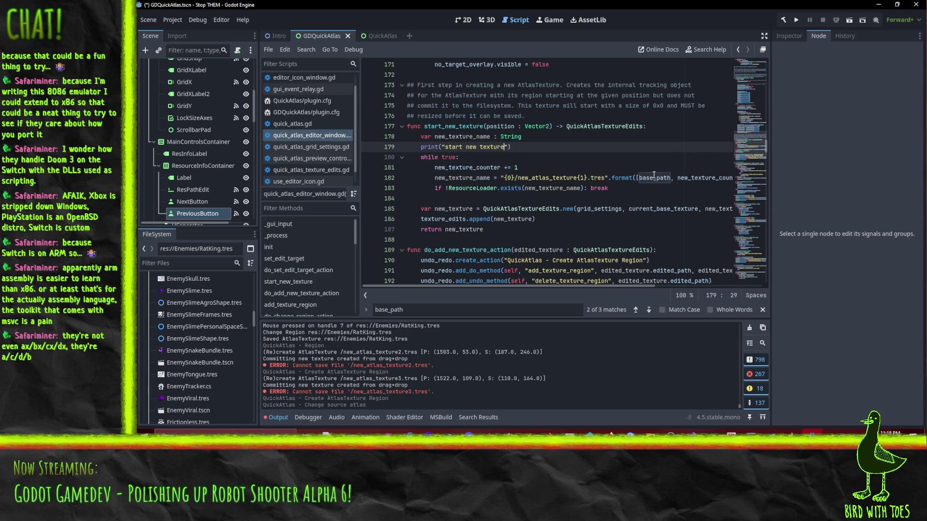
text(, base_path)
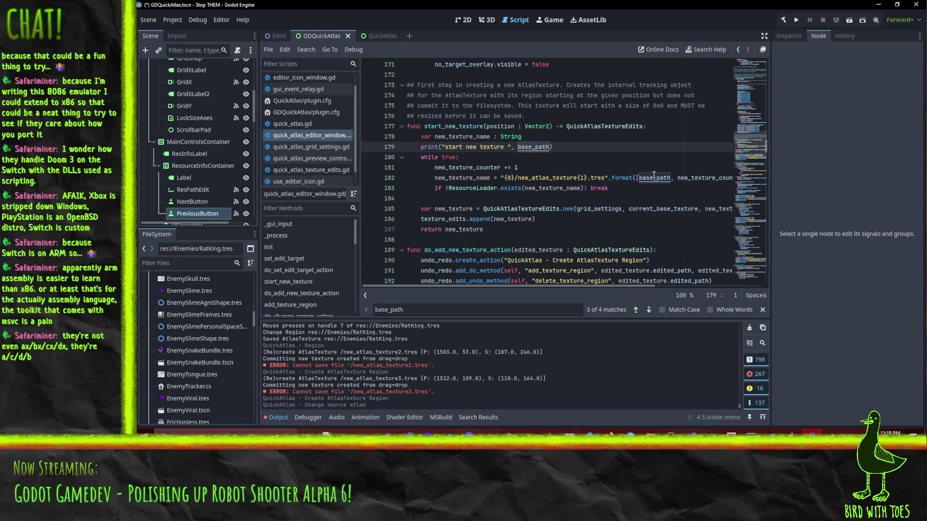
key(ctrl+shift+k)
key(Down)
key(Down)
key(Down)
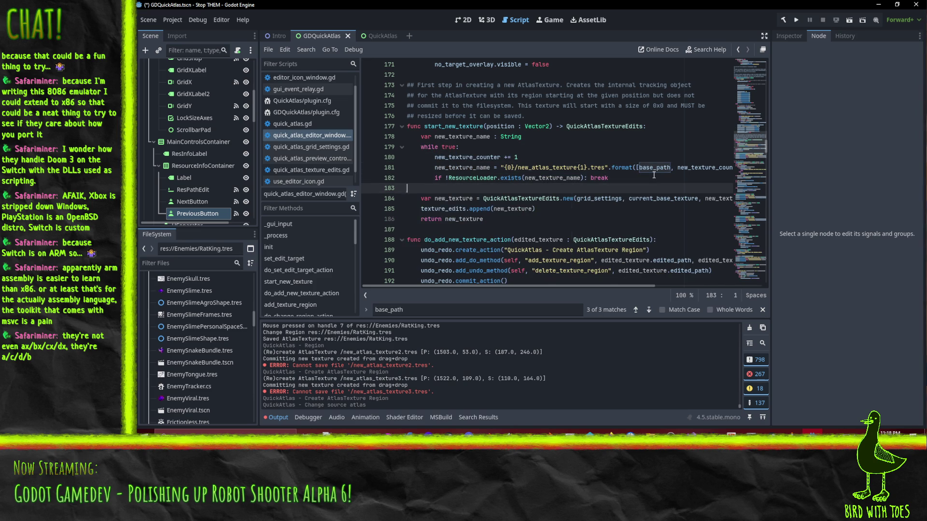
key(ctrl+v)
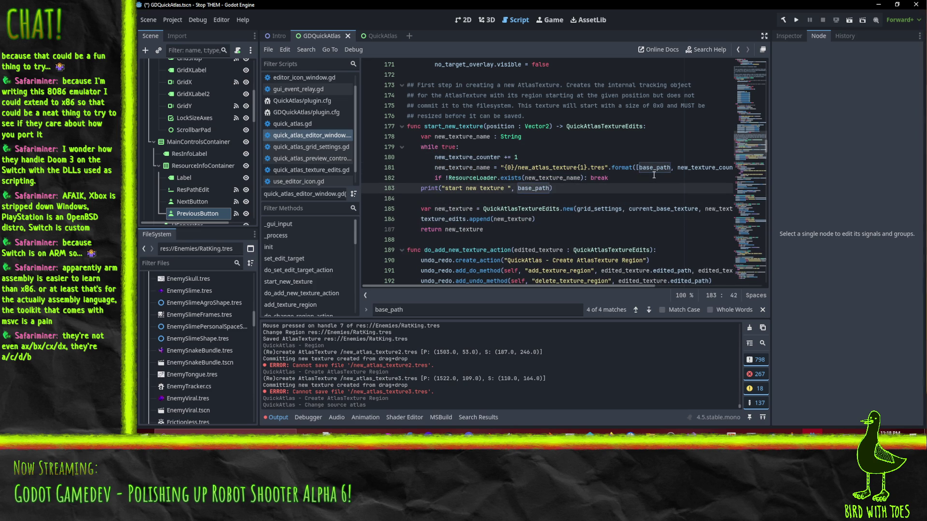
text(, )
text(" ", new_text)
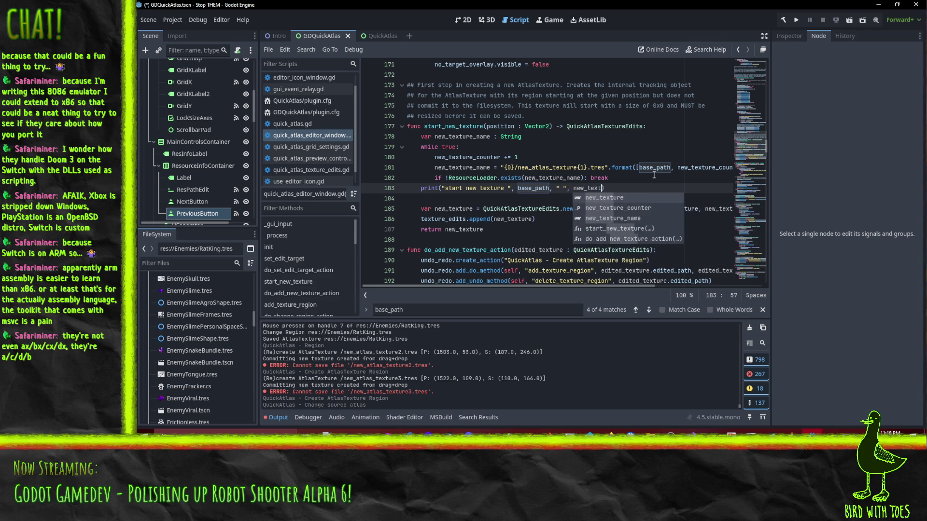
key(Down)
key(Return)
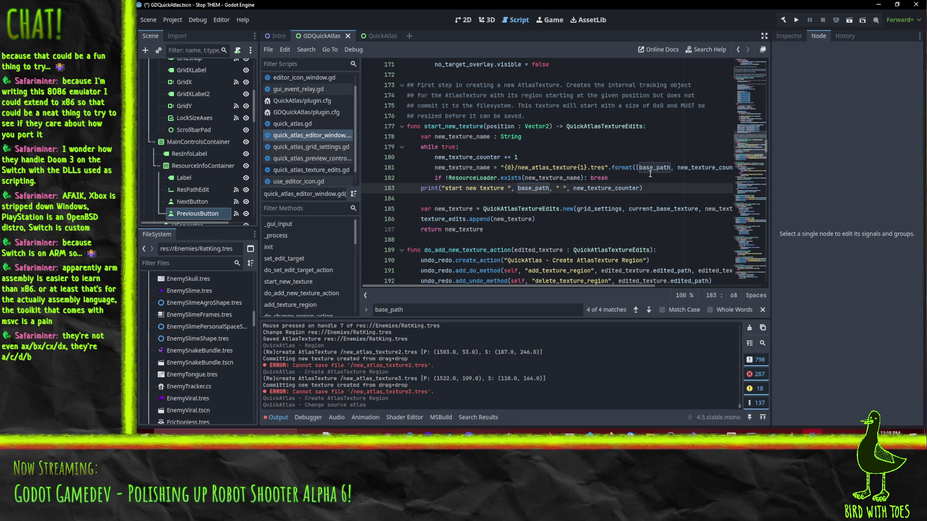
scroll(604, 275, up, 1)
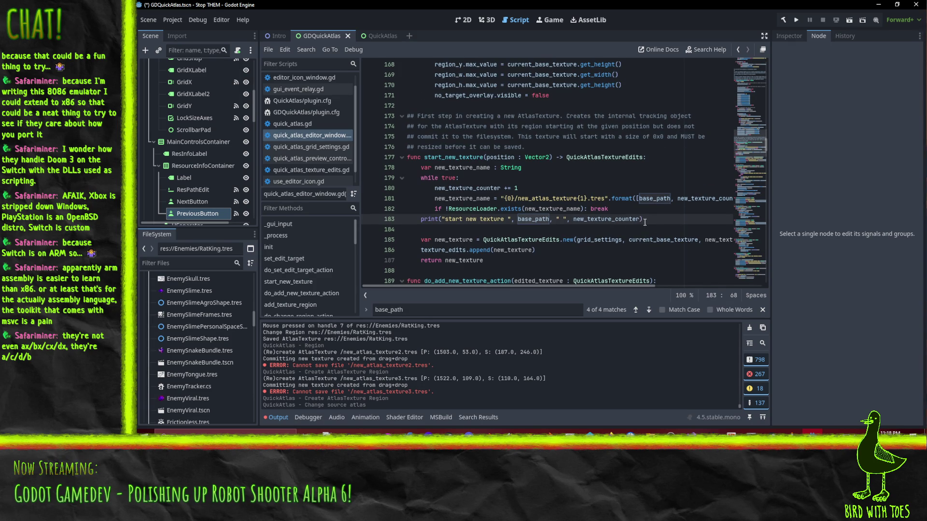
Step: Append , " ", current_base_texture to the start_new_texture print call on line 183
mouse_move(525, 218)
scroll(599, 226, down, 1)
scroll(584, 223, up, 1)
scroll(588, 223, down, 1)
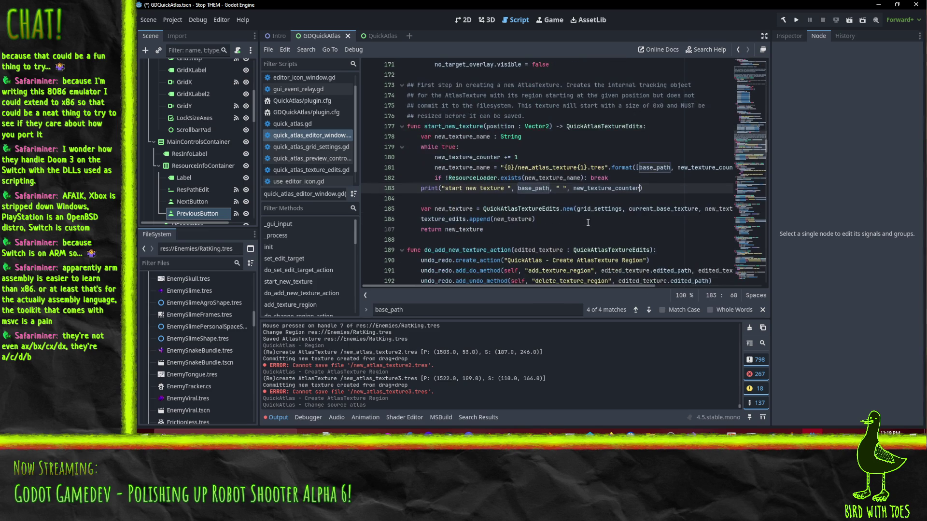
double_click(665, 208)
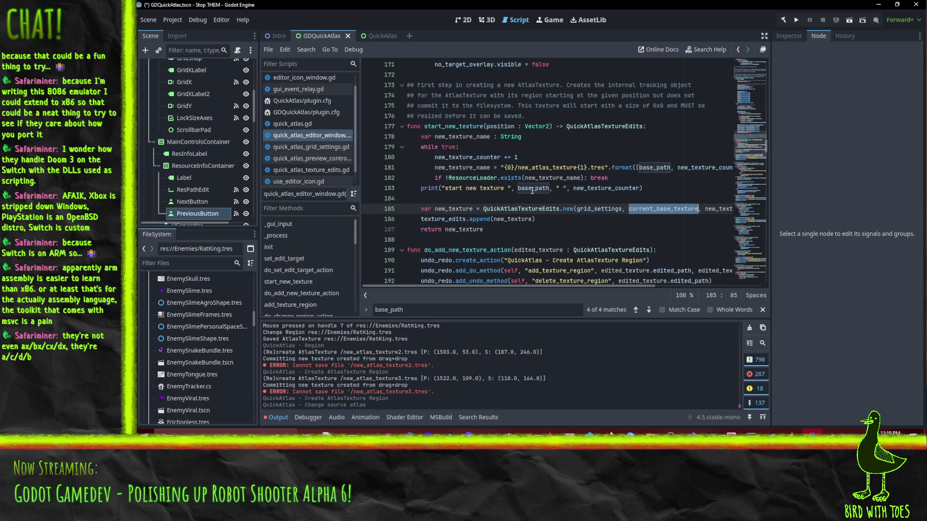
click(646, 208)
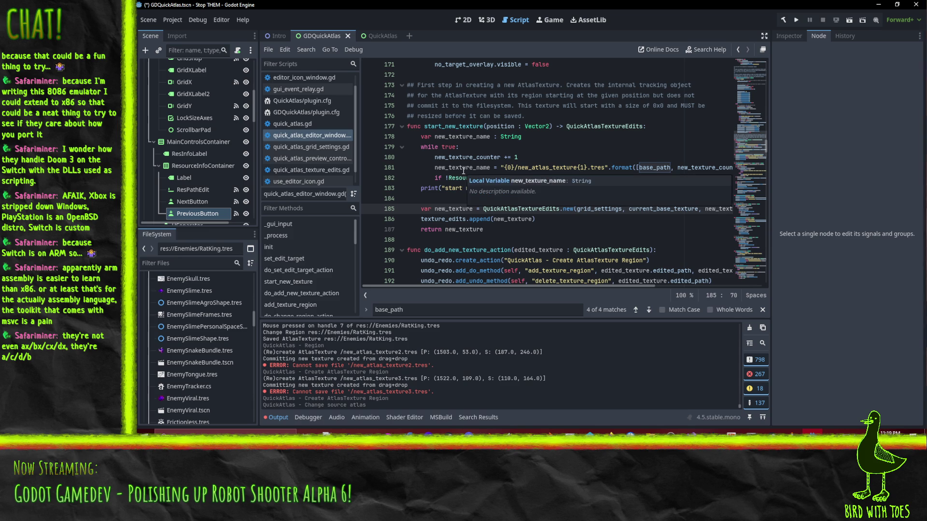
click(637, 189)
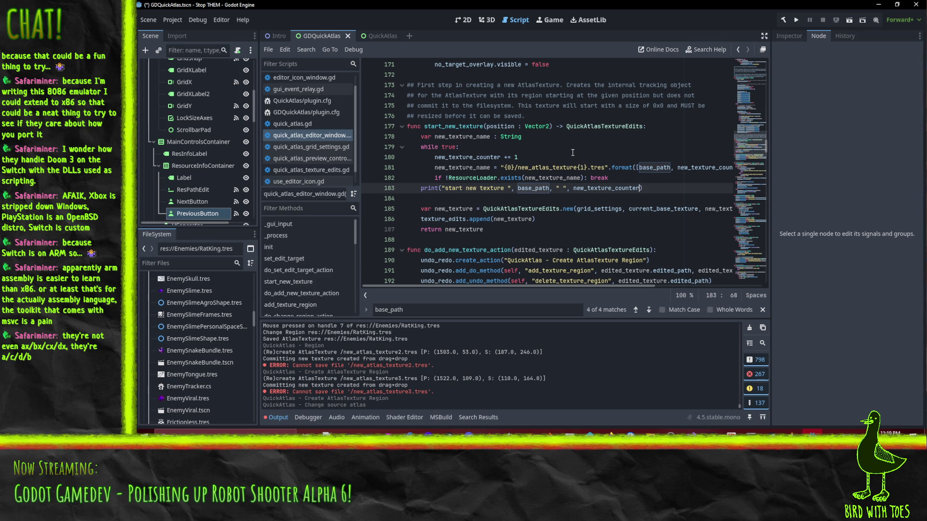
text(, " ", )
text(current_ab)
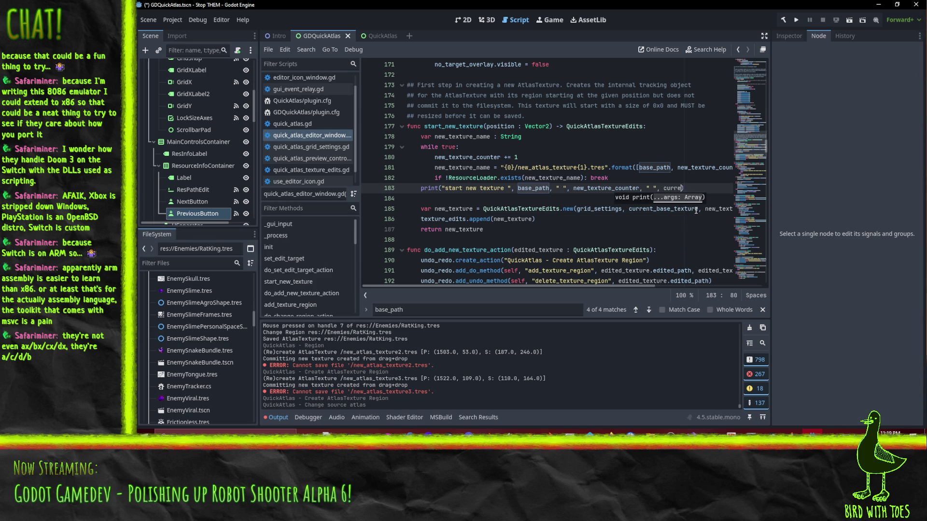
key(BackSpace)
key(BackSpace)
text(base)
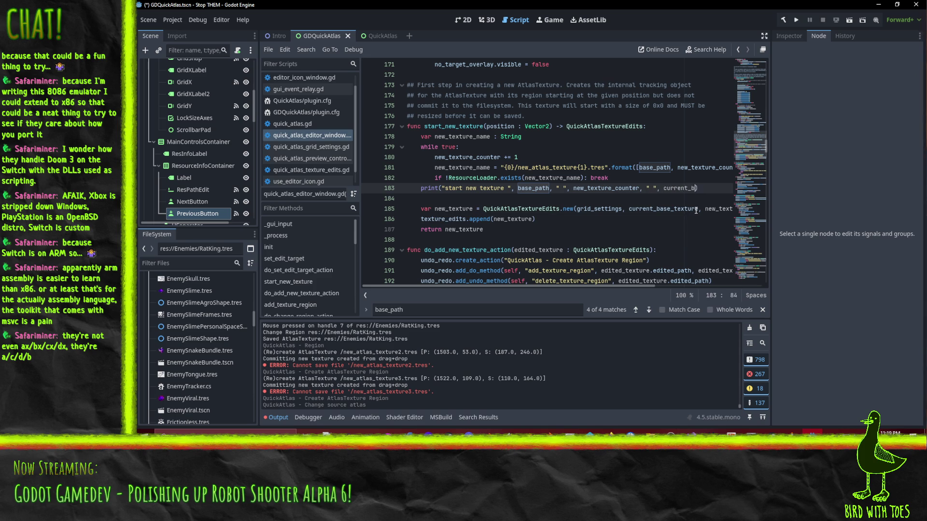
key(Return)
key(End)
key(Home)
key(Home)
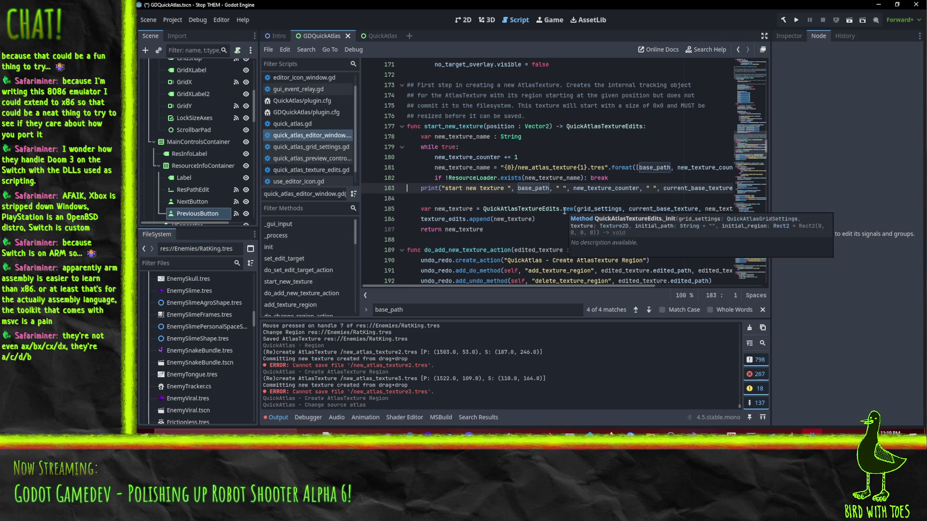
Step: Save the script and re-enable the QuickAtlas plugin in Project Settings > Plugins
key(ctrl+s)
click(178, 20)
click(191, 32)
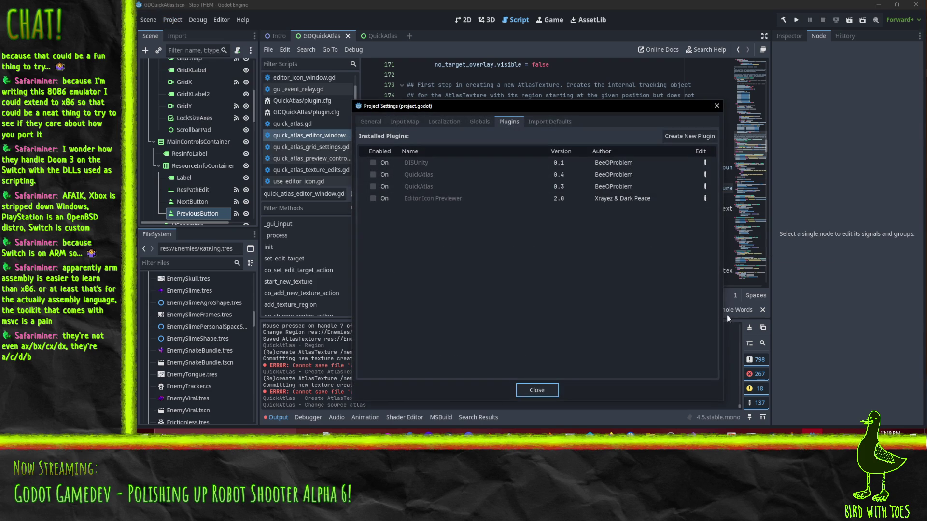
click(373, 175)
click(541, 389)
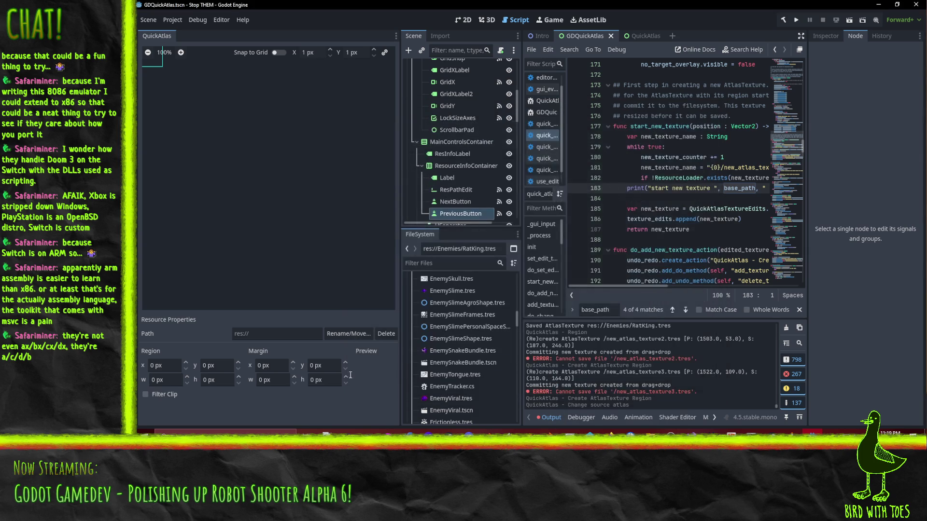
Step: Load EnemySnakeBundle.tres into QuickAtlas, draw a new region, and dismiss the save error
click(459, 353)
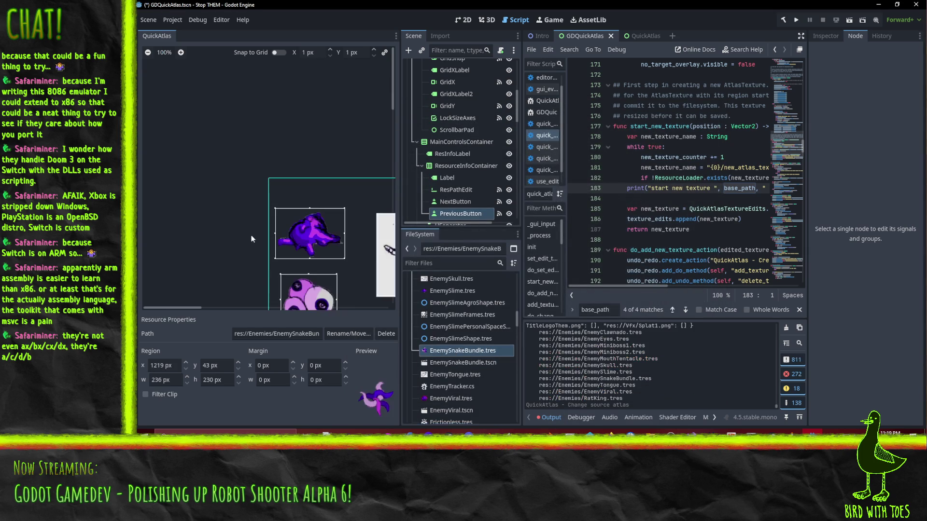
scroll(270, 166, down, 5)
scroll(300, 194, up, 2)
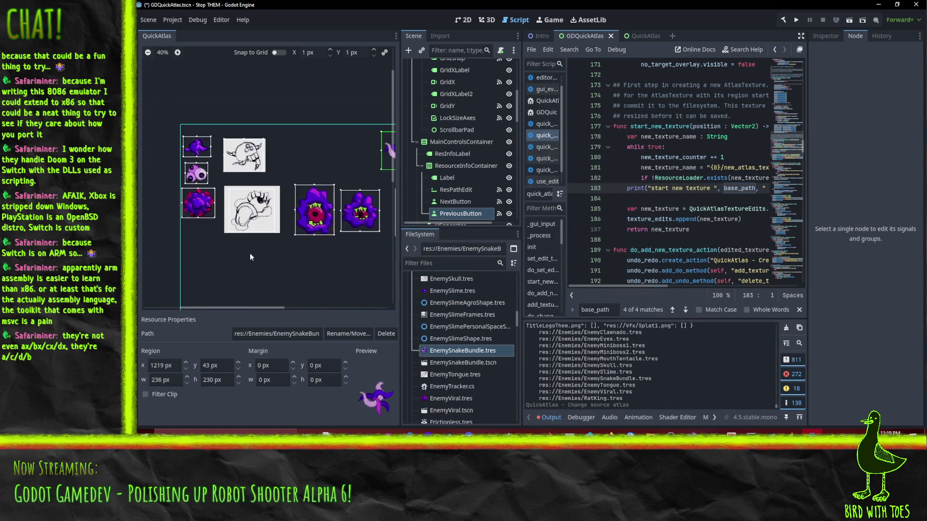
click(250, 253)
drag(294, 282, 294, 282)
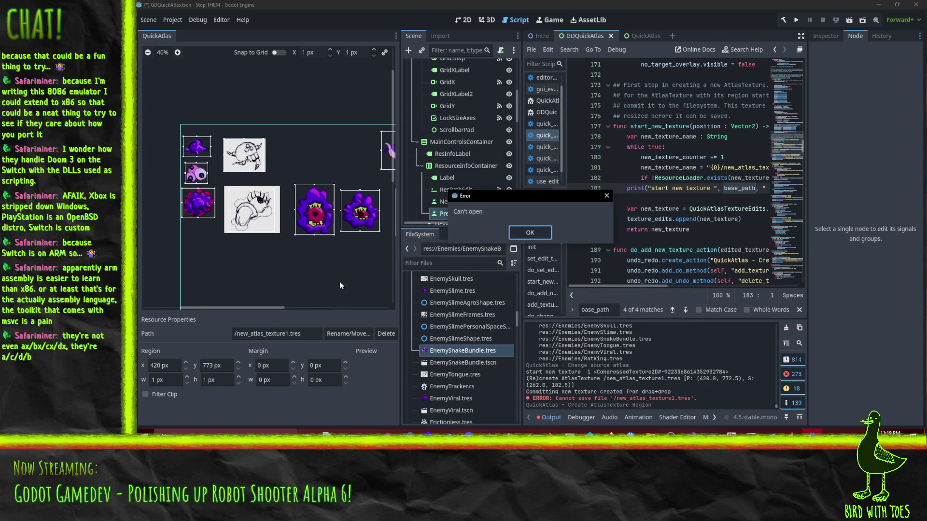
click(529, 235)
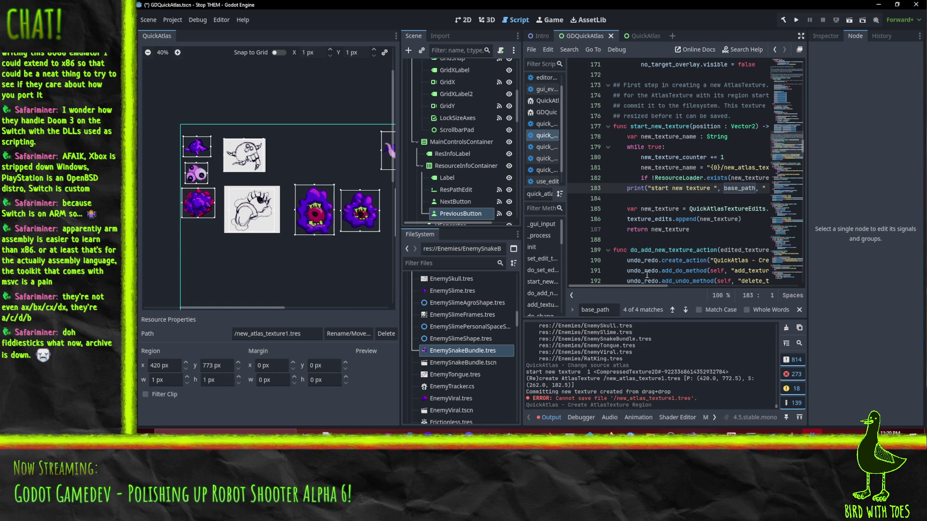
Step: Start appending .resour to the end of line 183, then delete it
drag(628, 286, 717, 282)
click(728, 188)
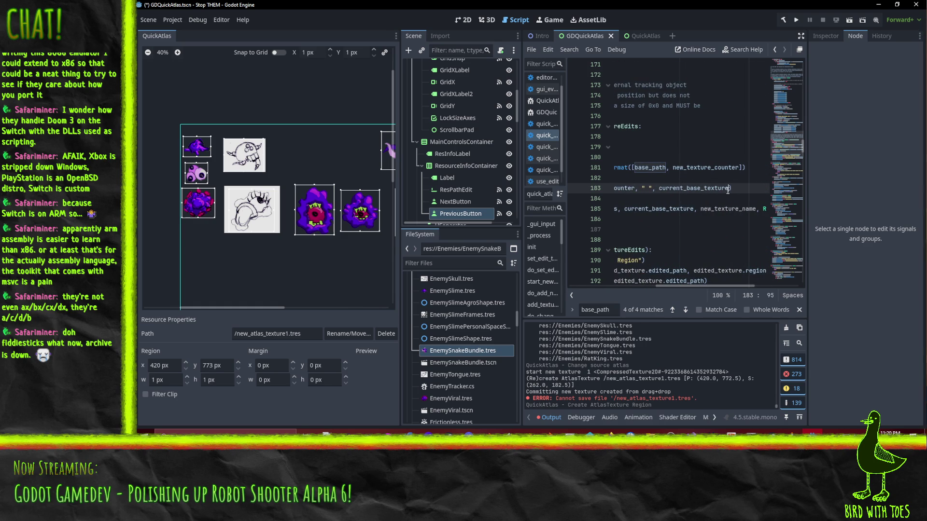
text(.resour)
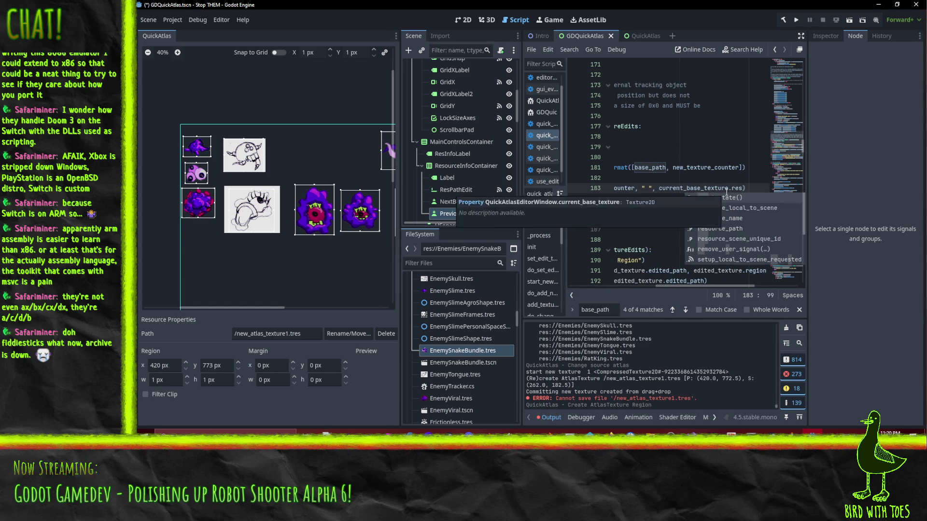
key(BackSpace)
key(BackSpace)
key(BackSpace)
Step: Search base_path back to its assignment from target_texture.resource_path on line 166, caret on line 165
key(Home)
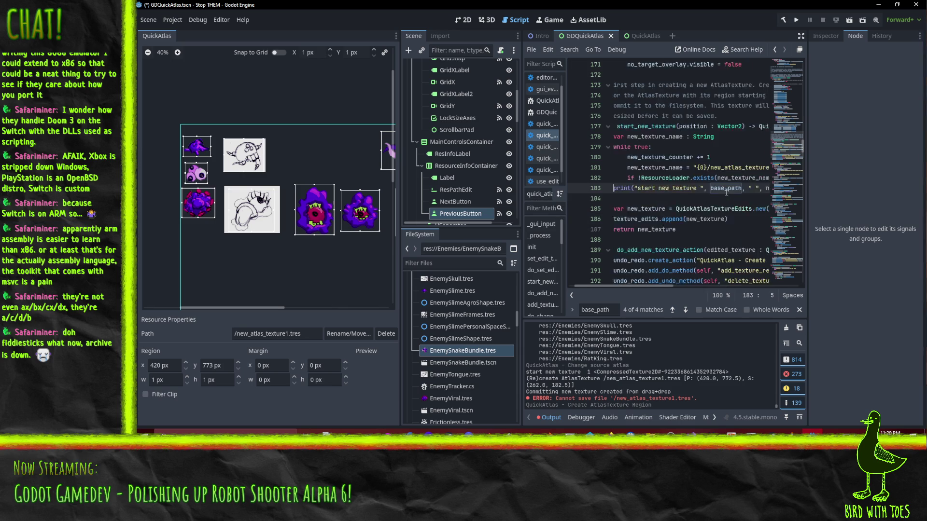
key(Home)
double_click(716, 188)
key(ctrl+f)
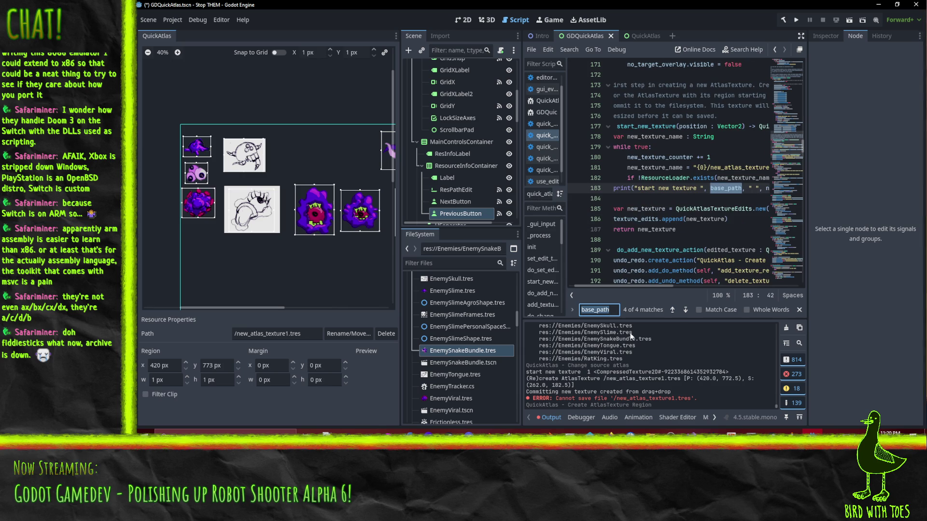
click(674, 310)
click(674, 311)
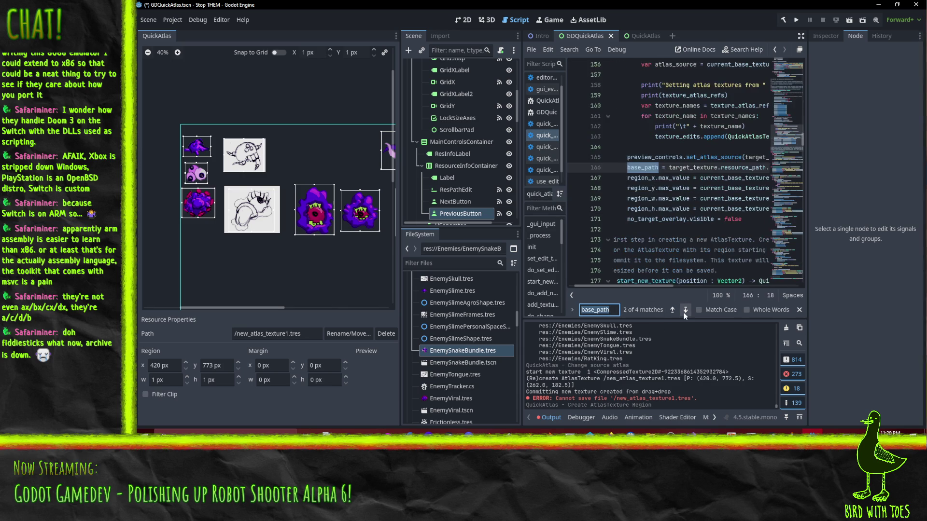
scroll(648, 243, up, 5)
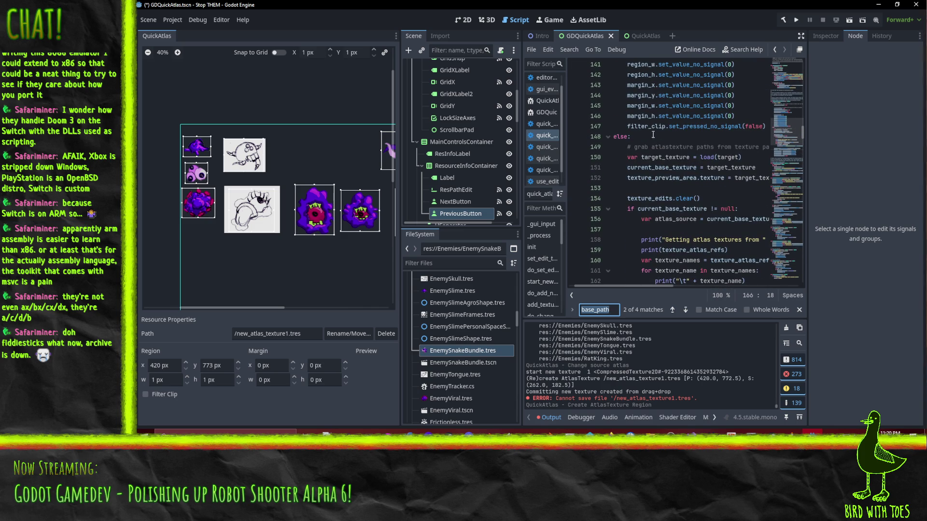
scroll(681, 224, up, 5)
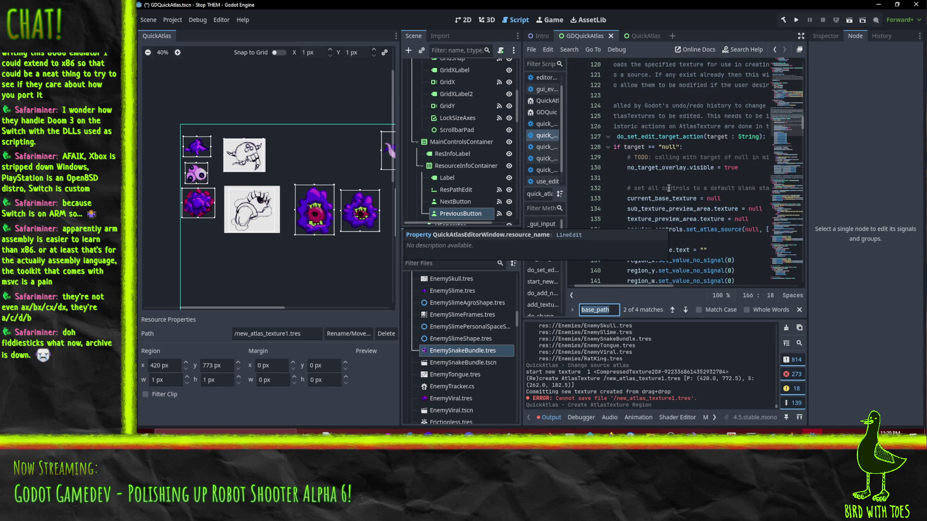
scroll(668, 193, down, 10)
scroll(681, 231, up, 2)
scroll(681, 230, down, 2)
scroll(655, 284, right, 4)
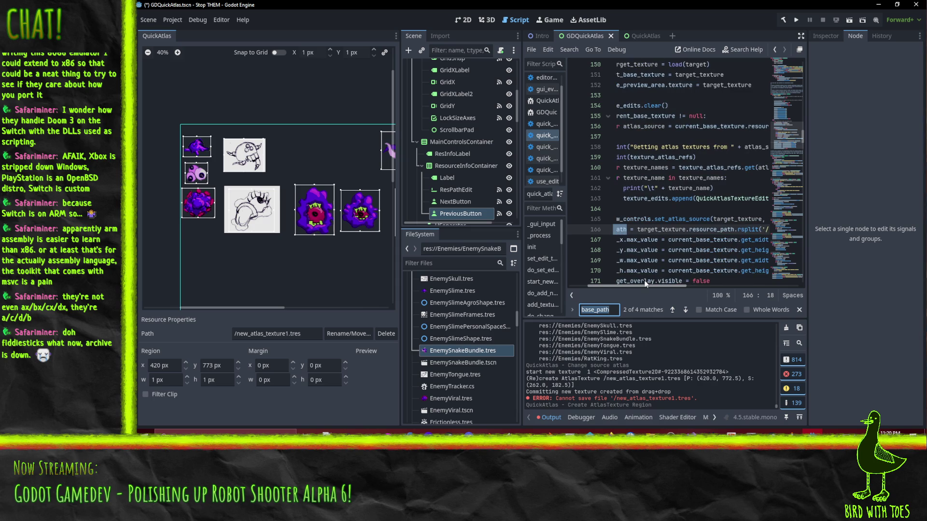
scroll(647, 280, right, 2)
scroll(671, 280, left, 6)
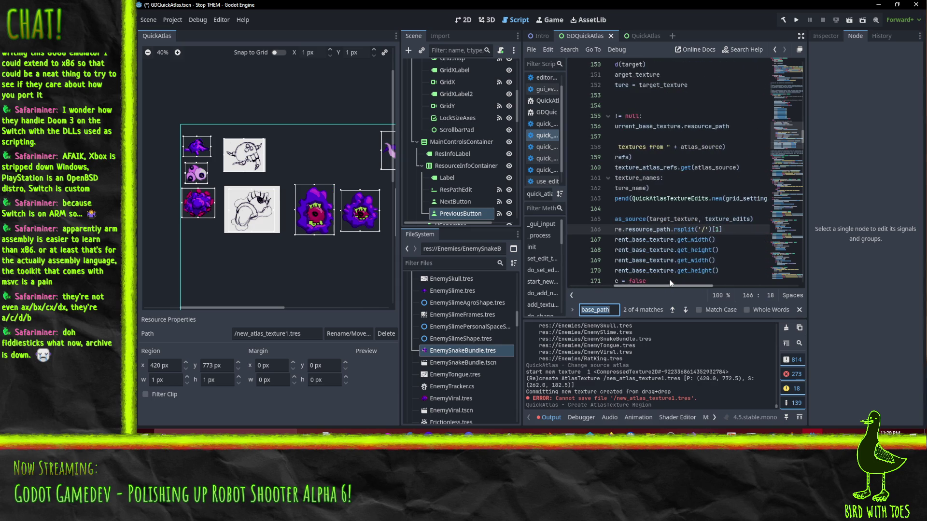
click(654, 219)
key(End)
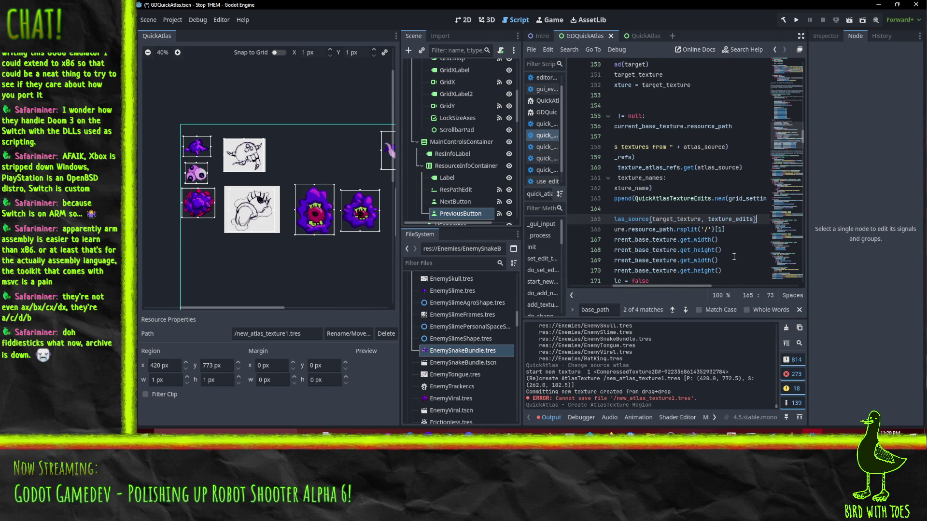
key(Home)
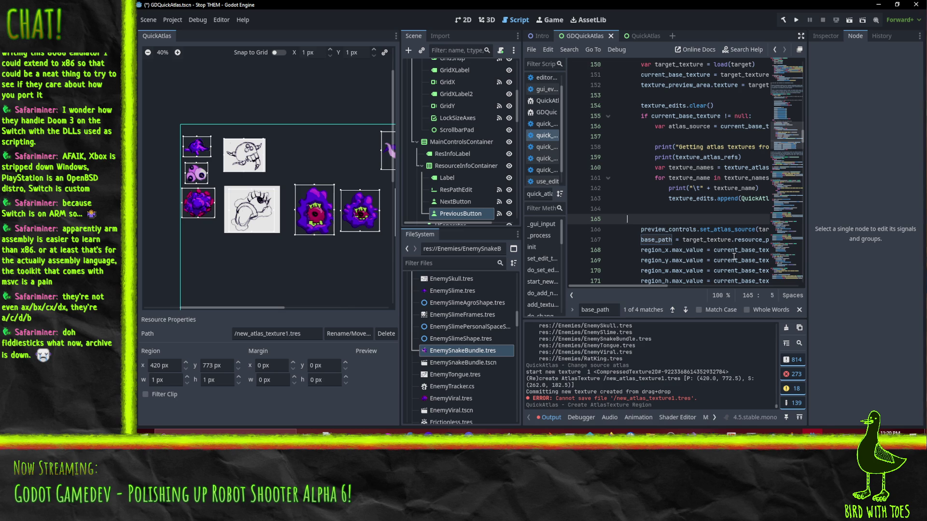
Step: Add print("set base path ", target_texture.resource_path) on line 165 and save
text(print("set base p)
text(ath ")
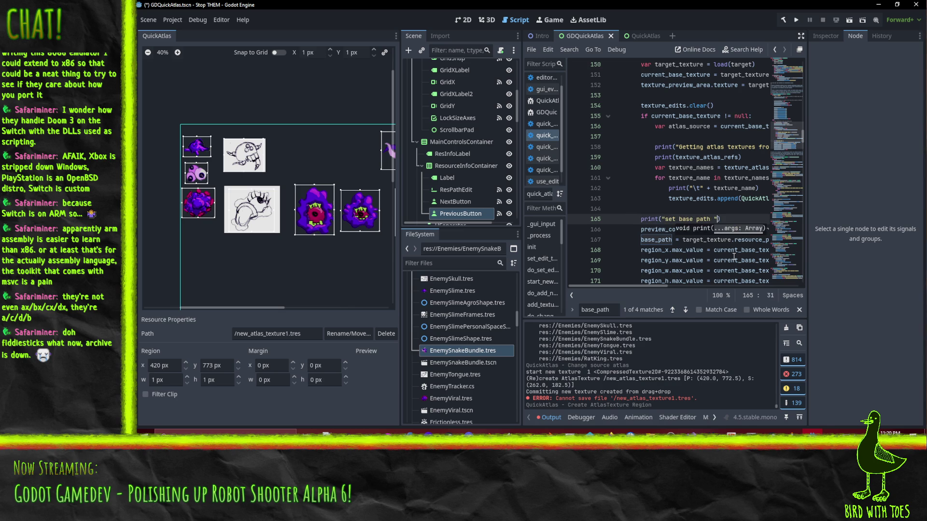
text(, )
text(target_textur)
text(e.resource_opa)
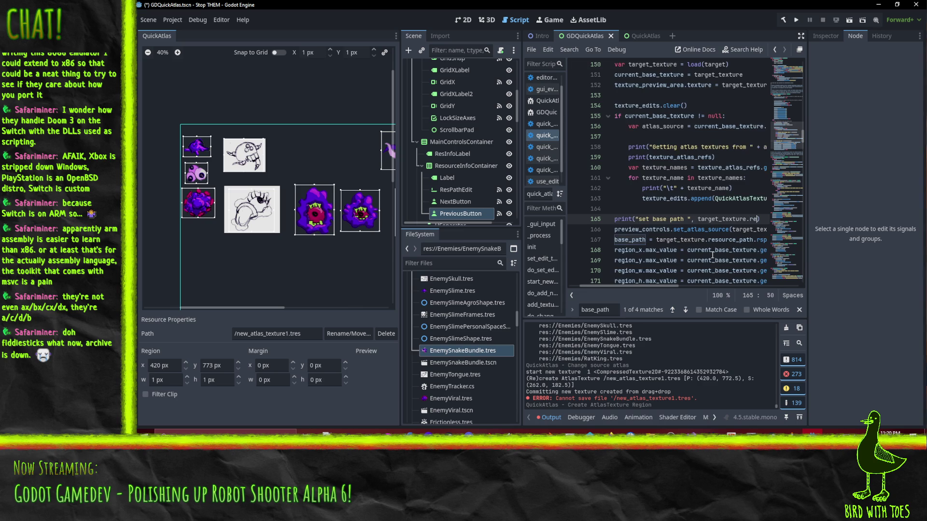
key(BackSpace)
key(BackSpace)
key(BackSpace)
text(path)
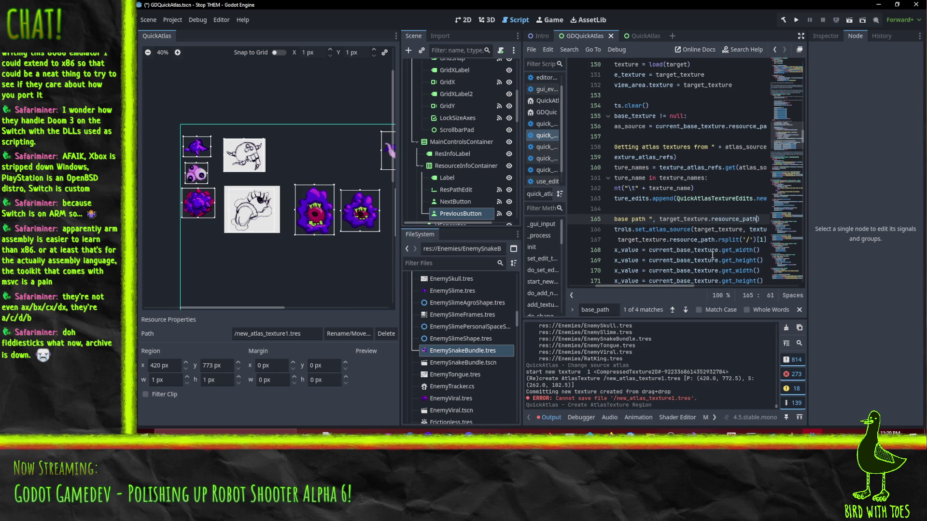
key(End)
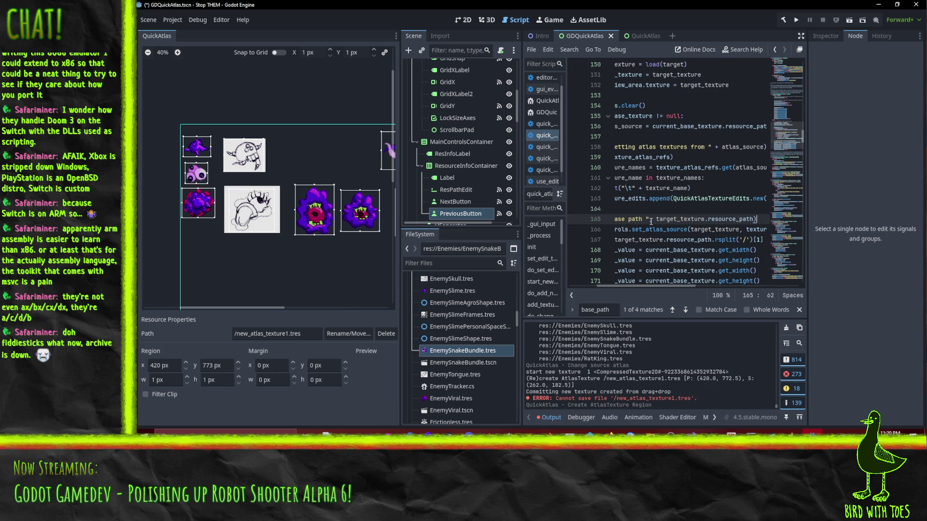
key(Home)
key(Home)
key(Down)
key(ctrl+s)
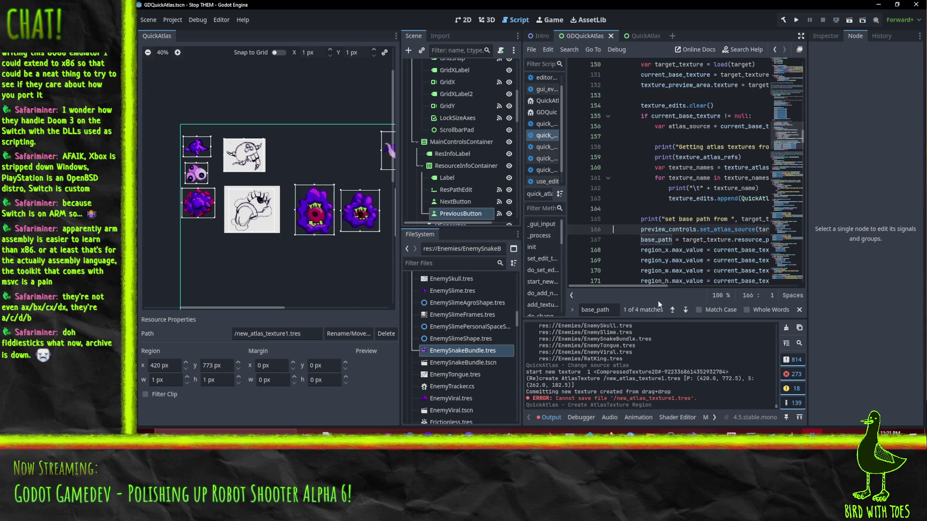
Step: Disable the QuickAtlas plugin in Project Settings > Plugins and close the dialog
click(172, 20)
click(188, 29)
click(373, 186)
click(537, 390)
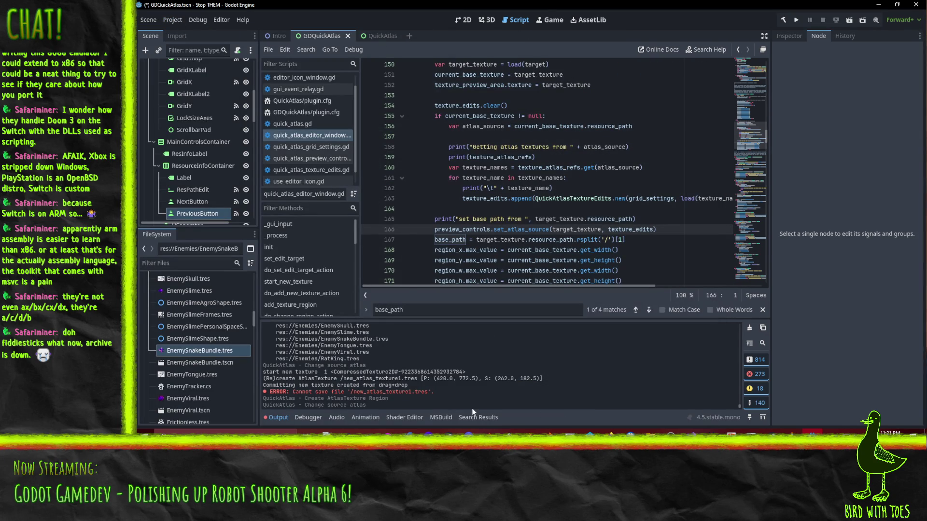
Step: Re-enable the QuickAtlas 0.4 plugin in Project Settings > Plugins and close the dialog
click(171, 21)
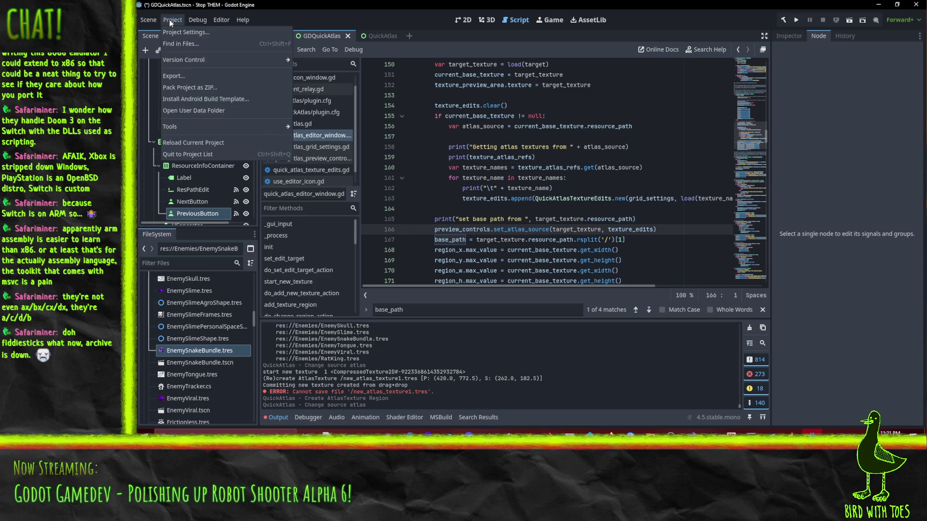
click(186, 32)
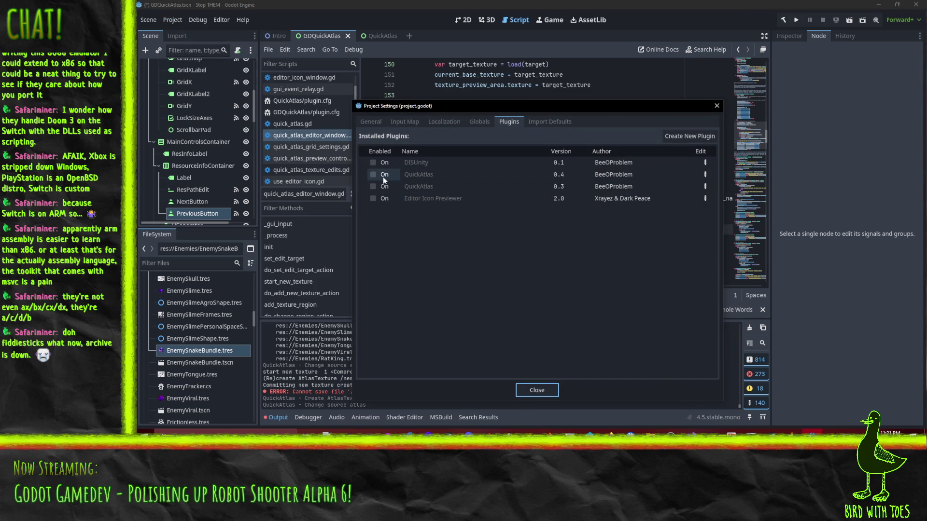
click(373, 175)
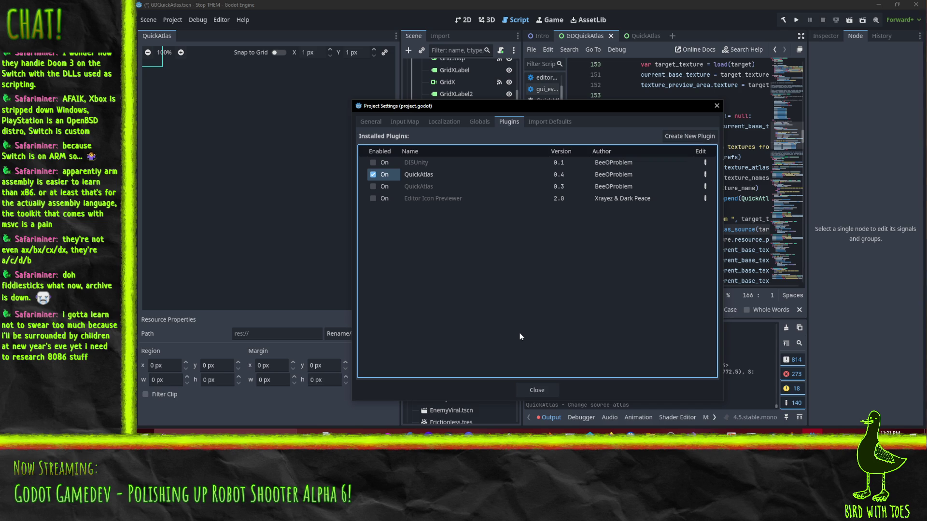
click(534, 387)
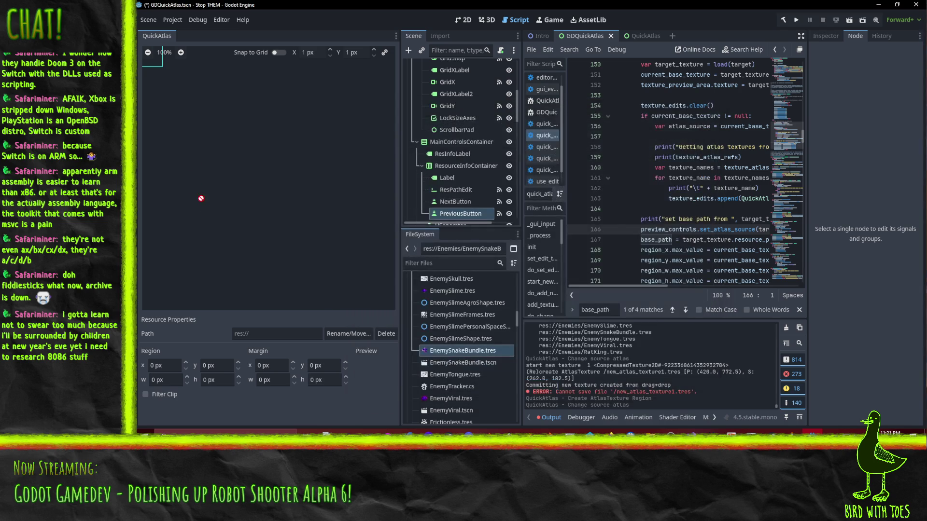
Step: Drag EnemySnakeBundle.tres into QuickAtlas, draw a new region, and dismiss the save error
mouse_move(458, 345)
mouse_down()
mouse_move(396, 300)
mouse_move(182, 245)
mouse_move(175, 290)
mouse_up()
scroll(308, 243, down, 4)
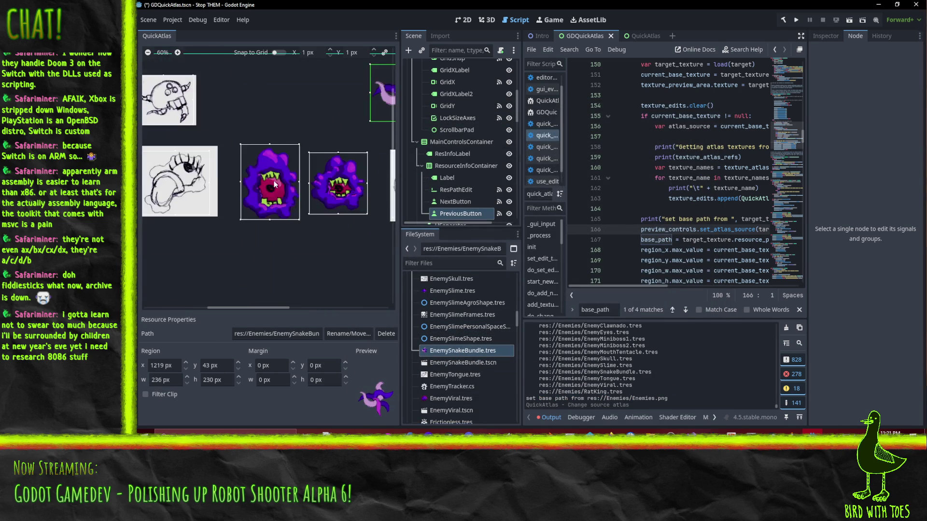
mouse_move(195, 147)
mouse_down()
mouse_move(150, 201)
mouse_move(249, 244)
mouse_up()
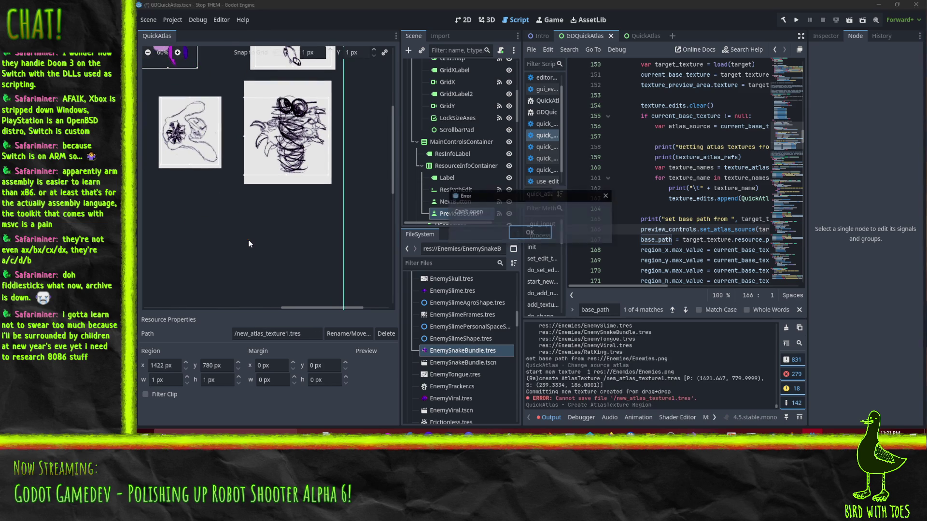
click(529, 233)
scroll(653, 382, up, 3)
scroll(652, 383, up, 10)
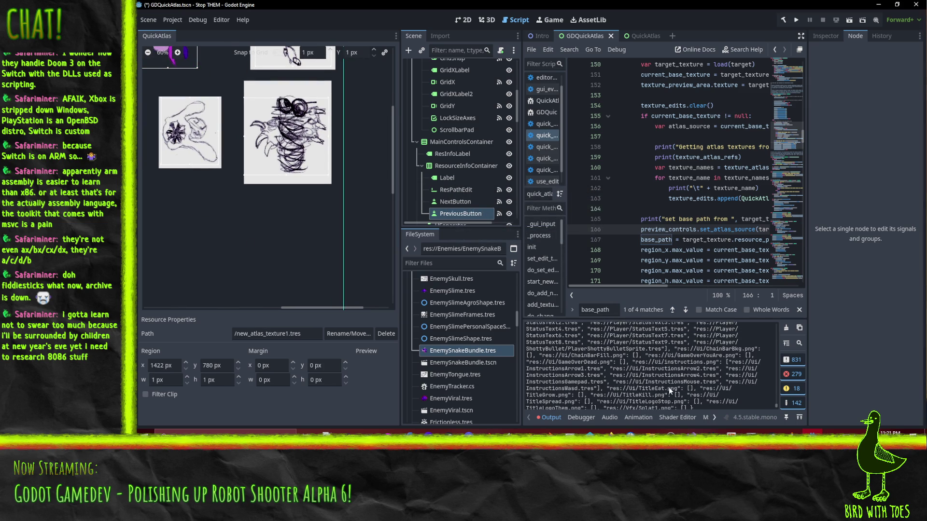
scroll(668, 390, up, 5)
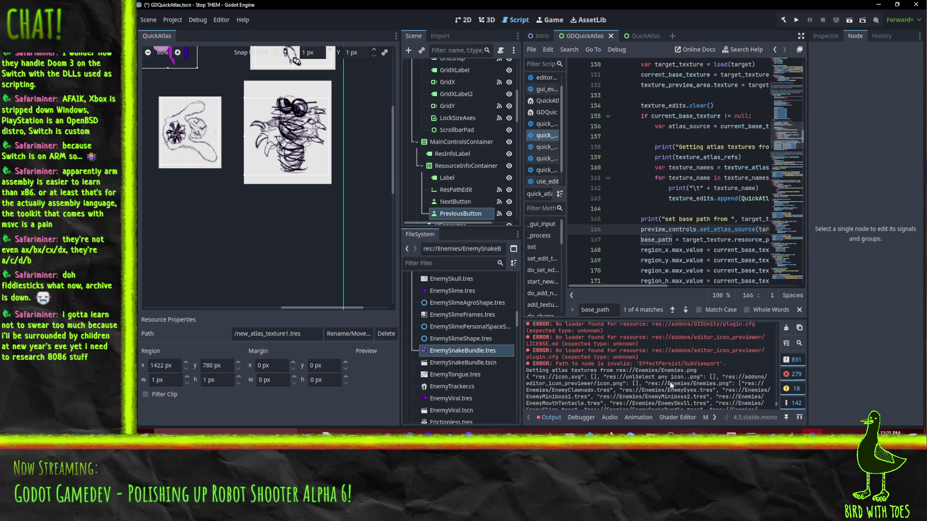
scroll(672, 369, down, 15)
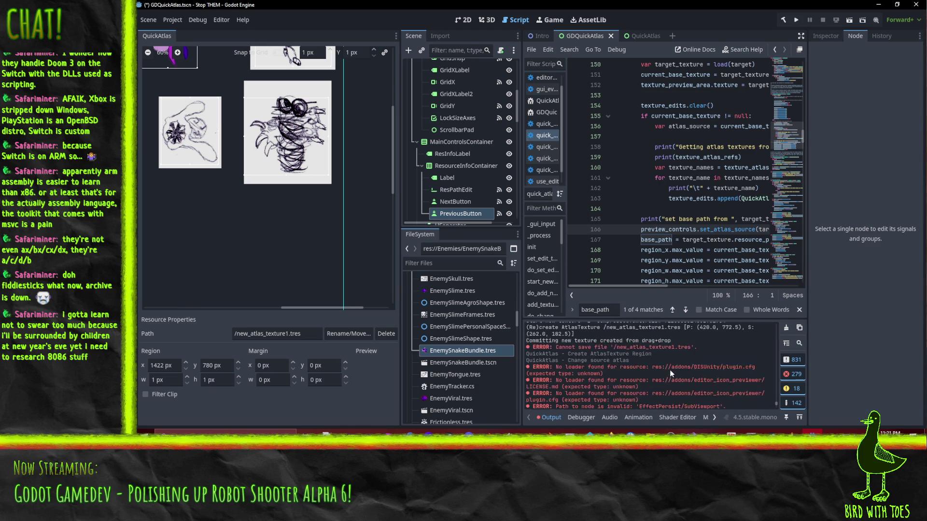
scroll(623, 383, up, 5)
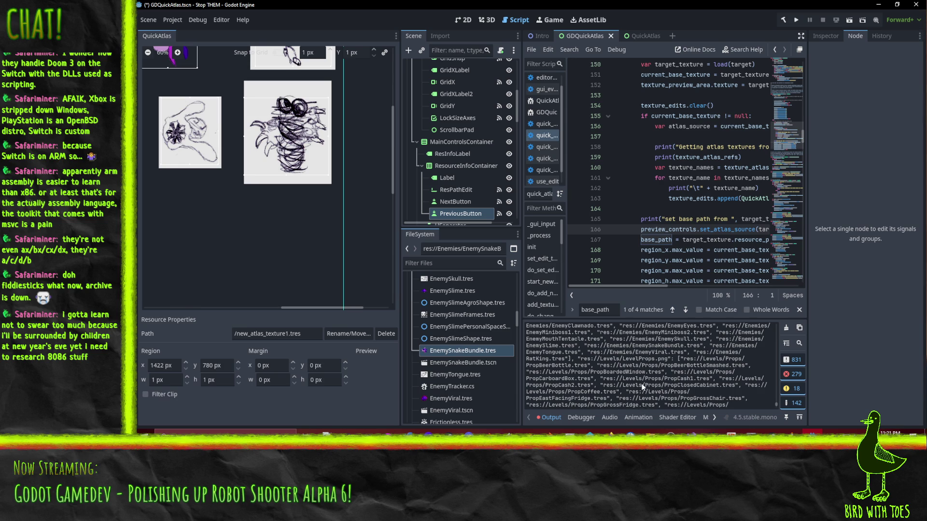
scroll(640, 398, down, 4)
scroll(635, 383, down, 2)
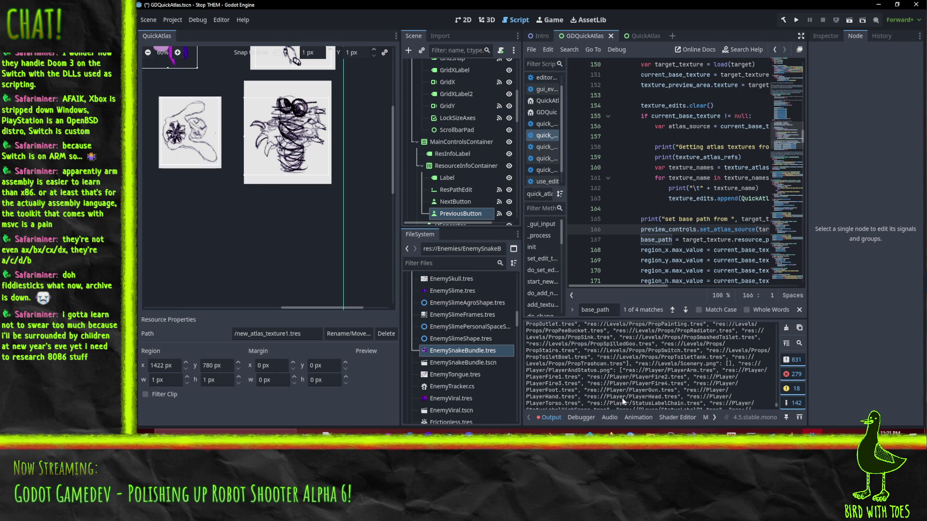
scroll(629, 388, down, 6)
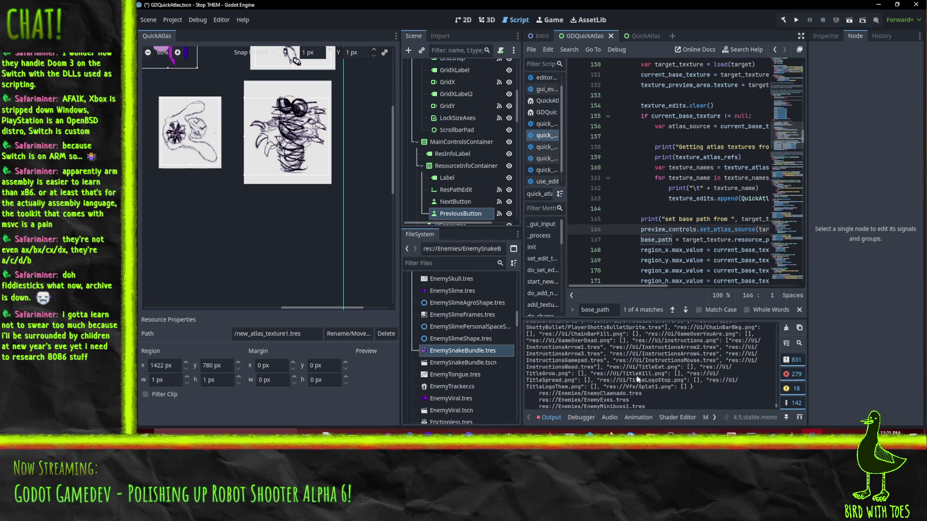
scroll(635, 380, down, 2)
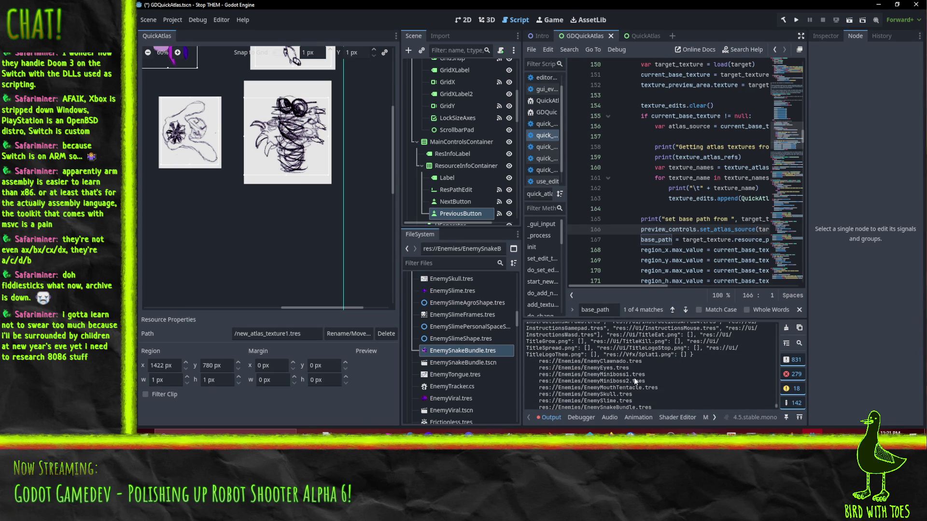
scroll(634, 378, down, 4)
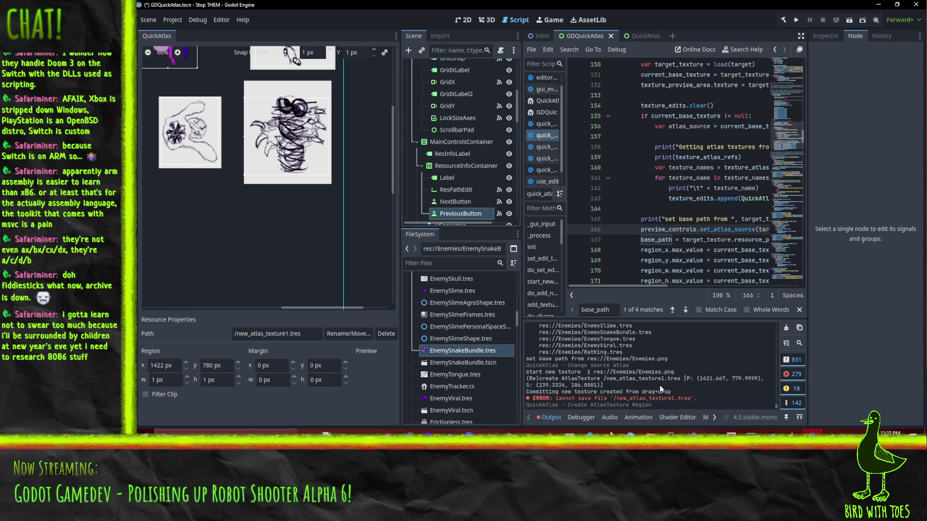
scroll(653, 394, up, 1)
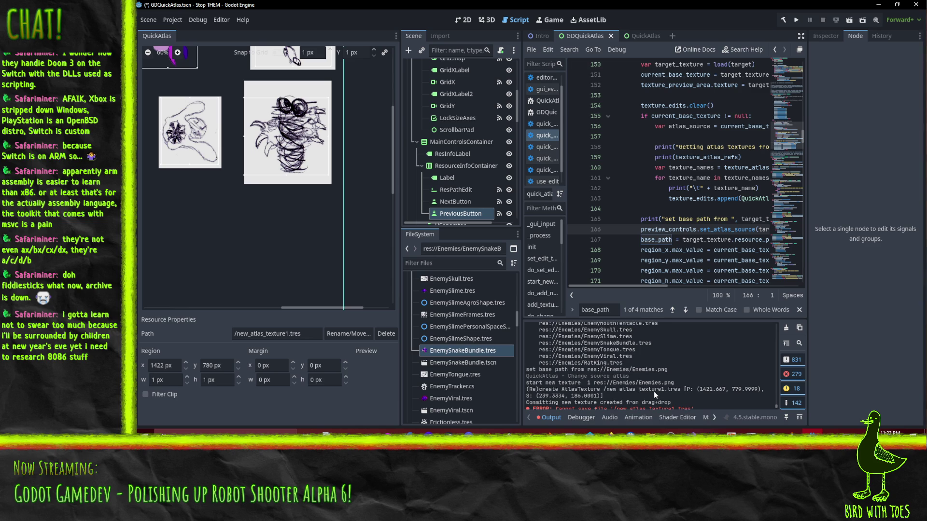
scroll(655, 395, down, 1)
scroll(586, 376, up, 5)
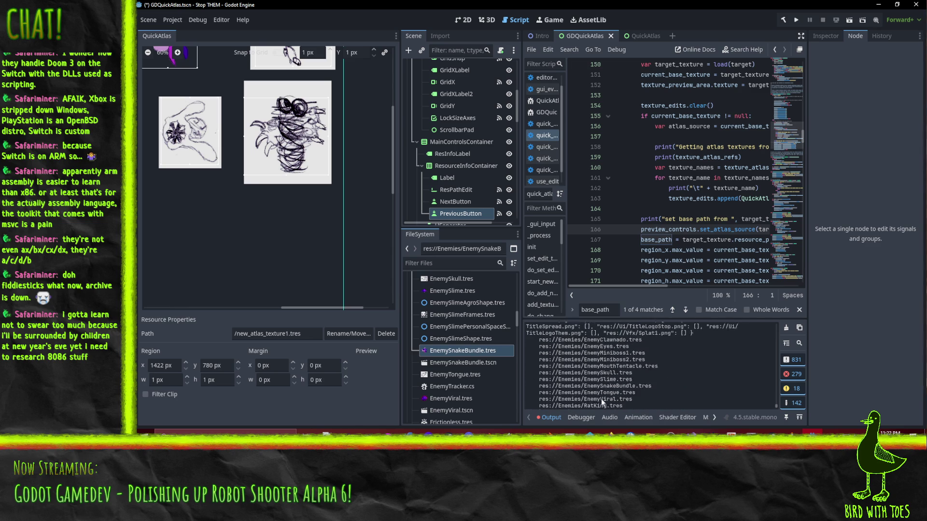
scroll(627, 376, up, 10)
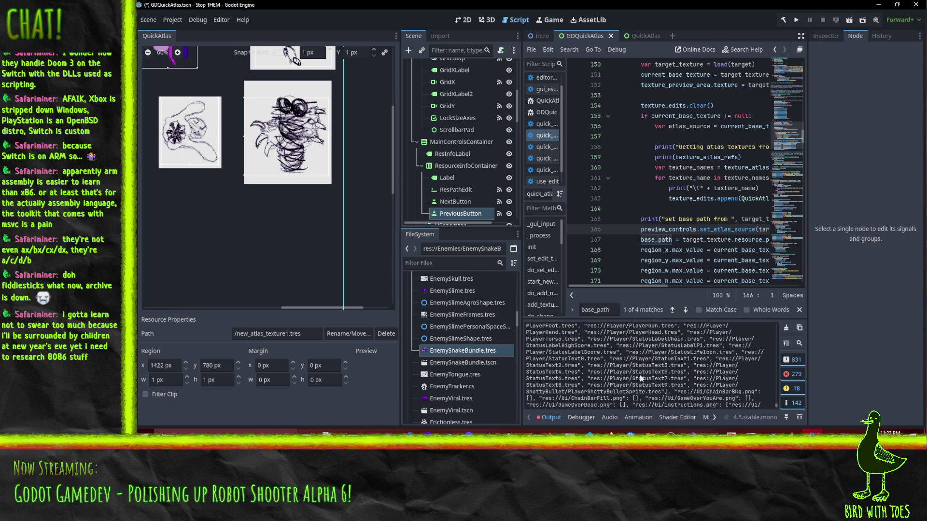
scroll(628, 380, up, 8)
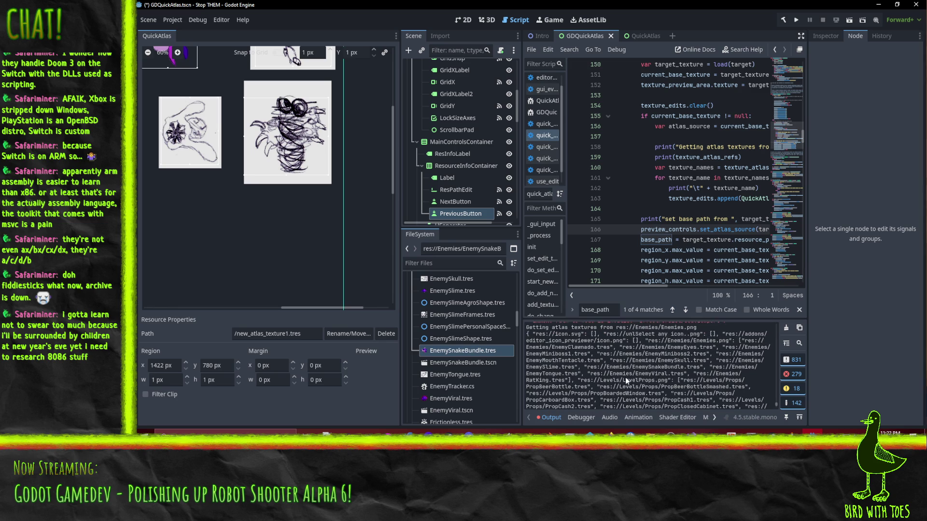
scroll(619, 384, up, 4)
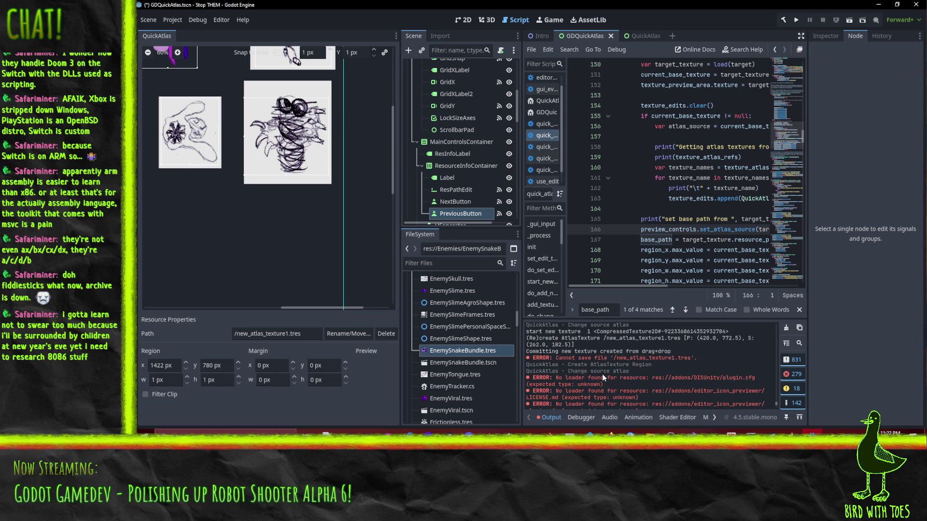
Step: Search the script for "set base path"
click(611, 311)
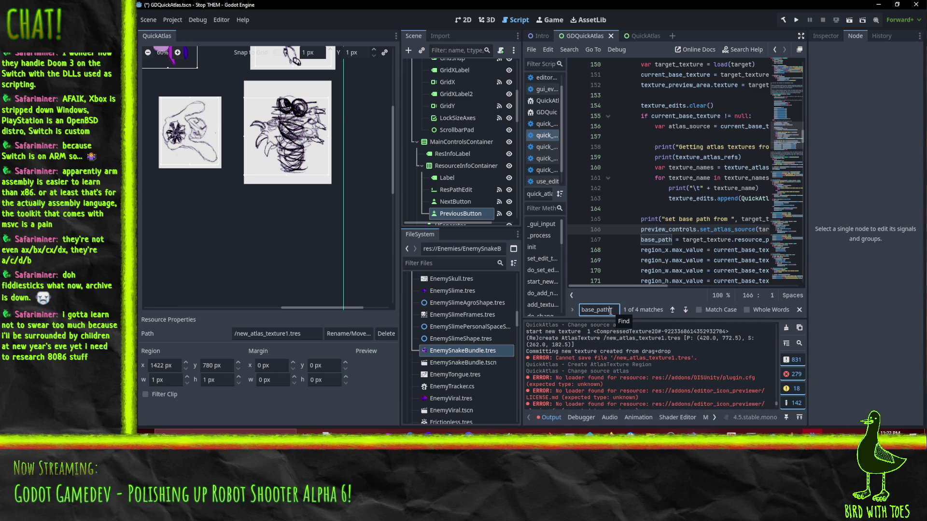
key(ctrl+a)
text(set base path)
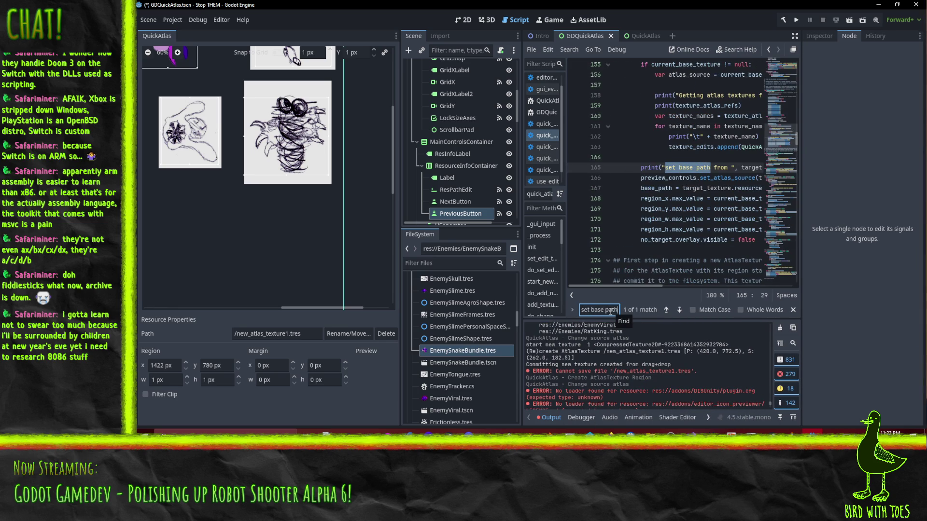
Step: Filter the Output log on "set base" and return to the base path print line
click(710, 340)
key(ctrl+f)
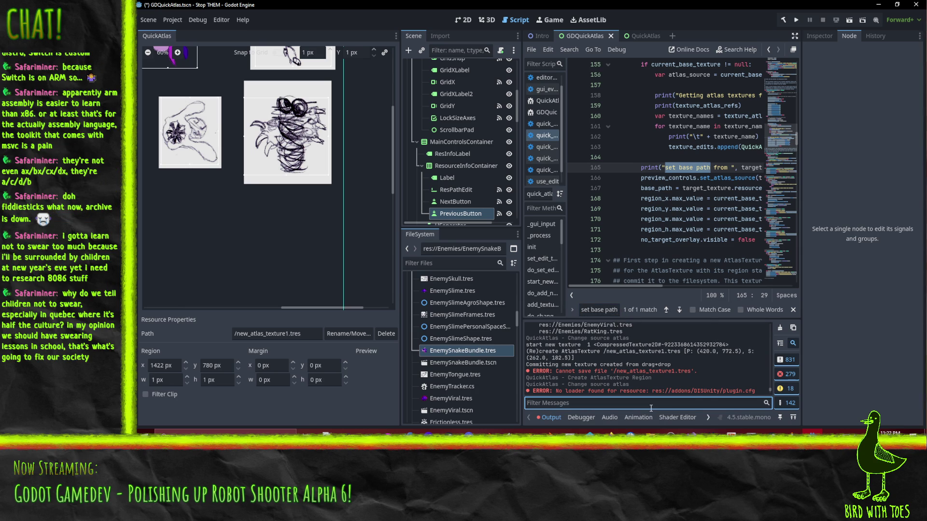
text(set base)
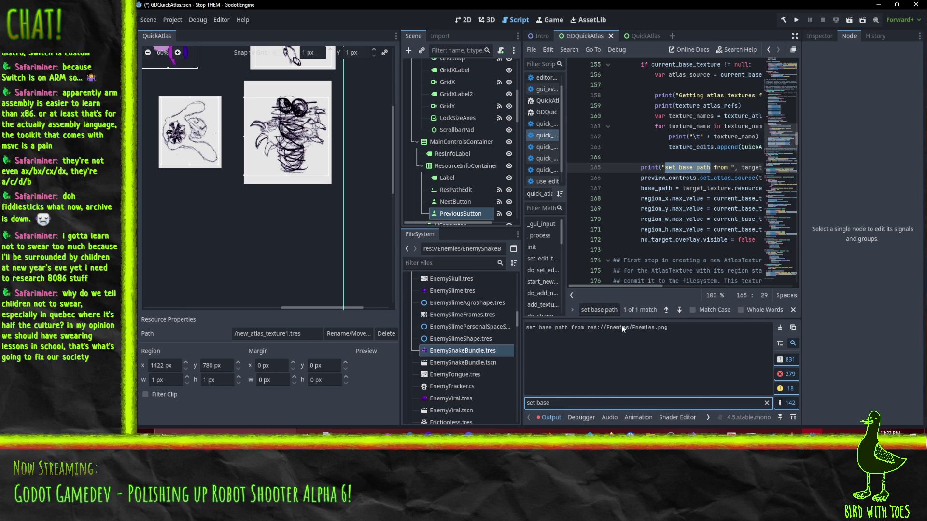
click(721, 168)
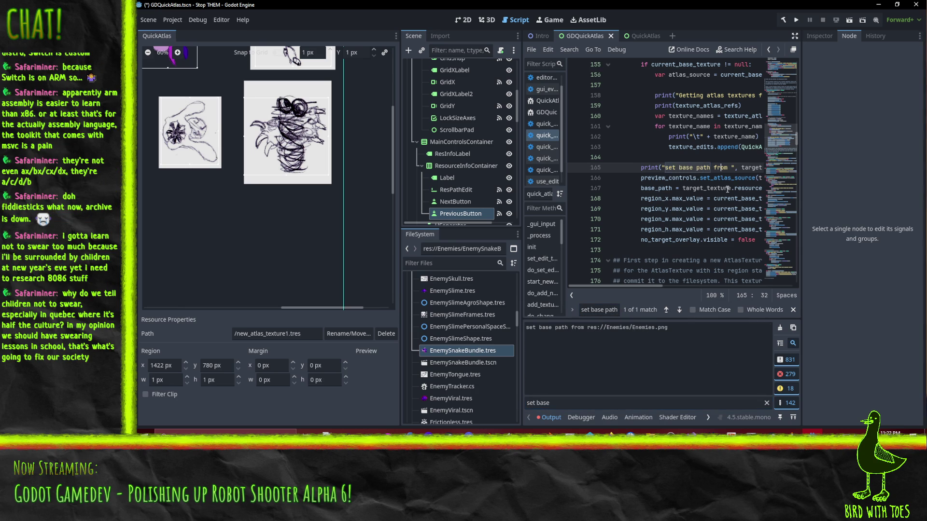
key(End)
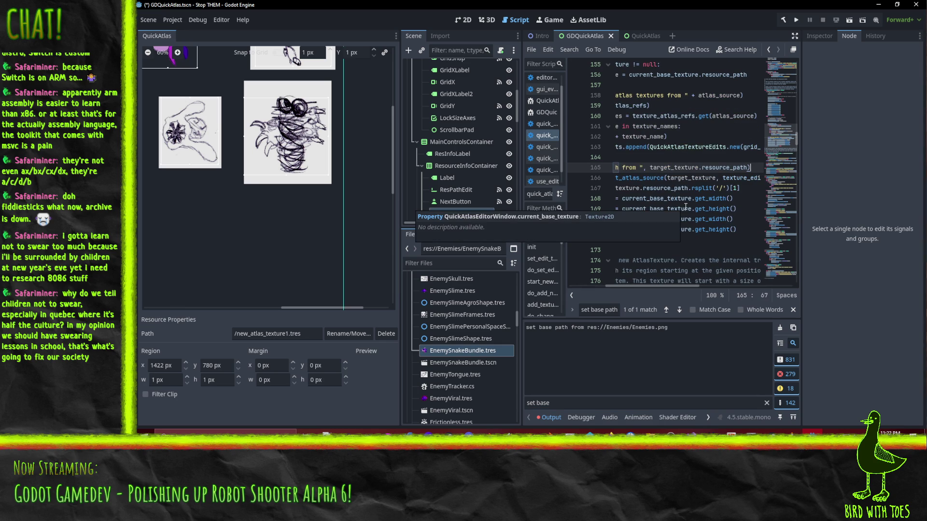
Step: Extend the line 165 base-path print with , " ", target_texture.rsplit("/"
key(Home)
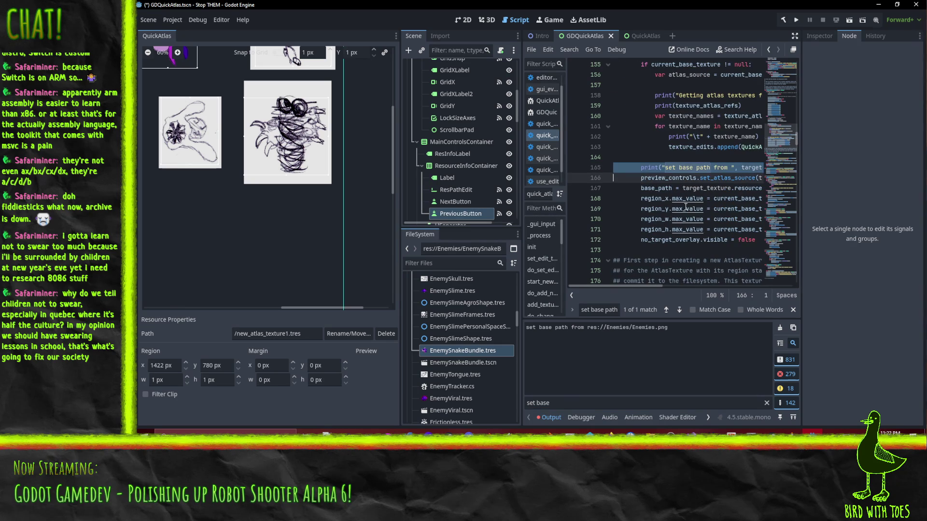
key(Down)
key(Down)
key(Down)
key(End)
text(print("set base path from ", target_texture.resource_path))
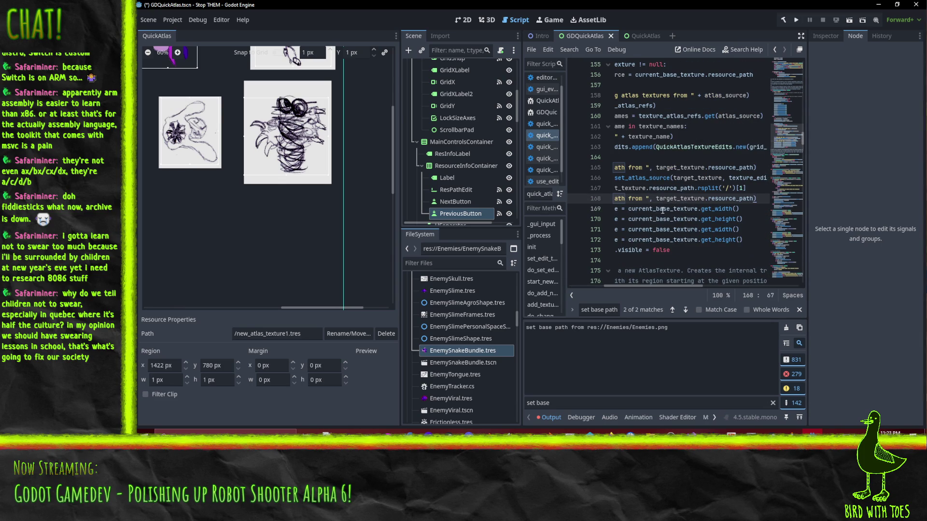
key(ctrl+z)
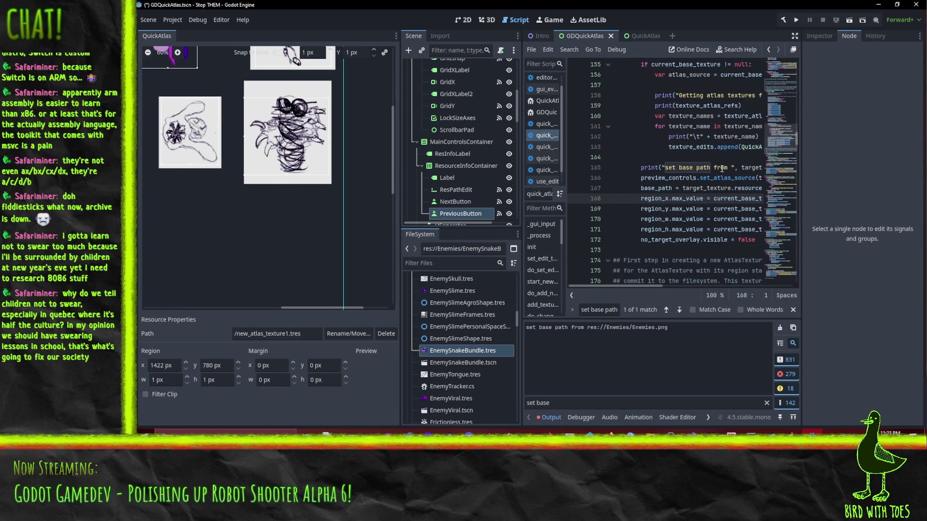
key(Up)
key(Up)
key(Up)
text(, )
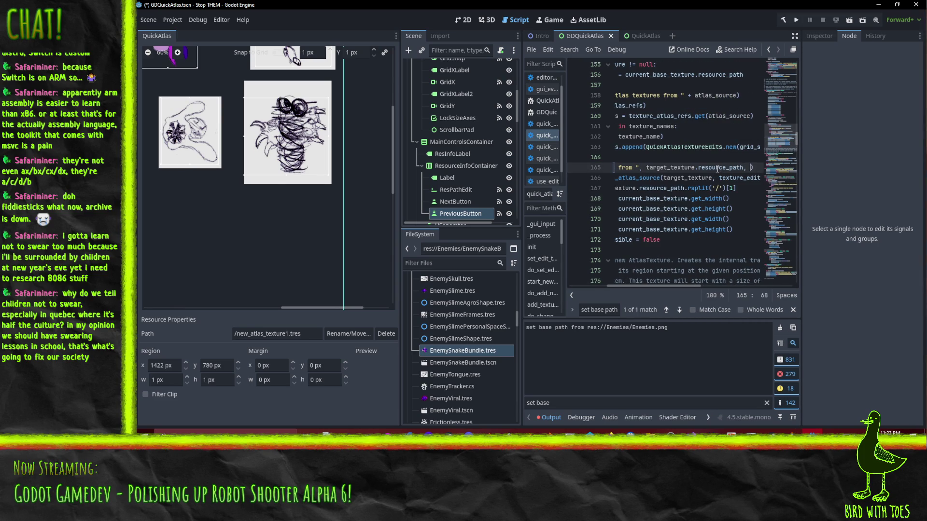
text(" ", text)
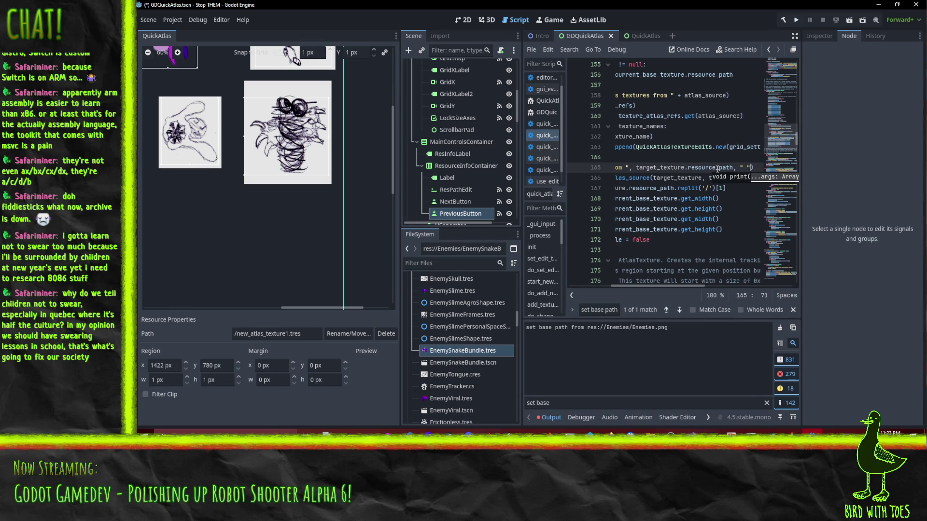
key(BackSpace)
key(BackSpace)
key(BackSpace)
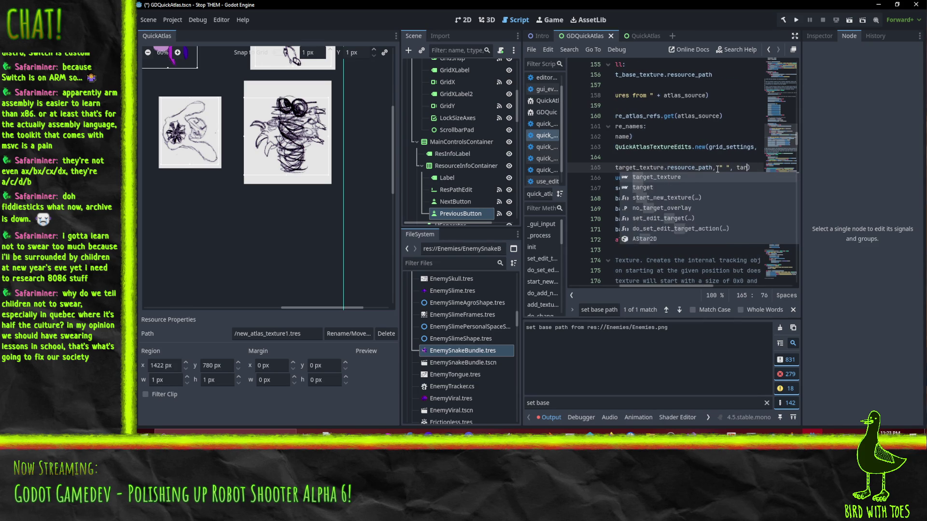
text(target_text)
key(Return)
text(.)
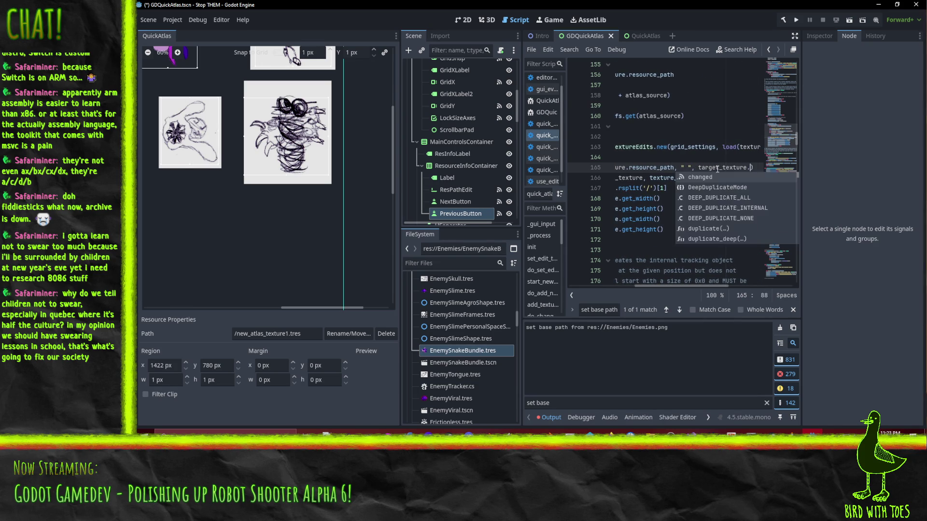
text(rsplit()
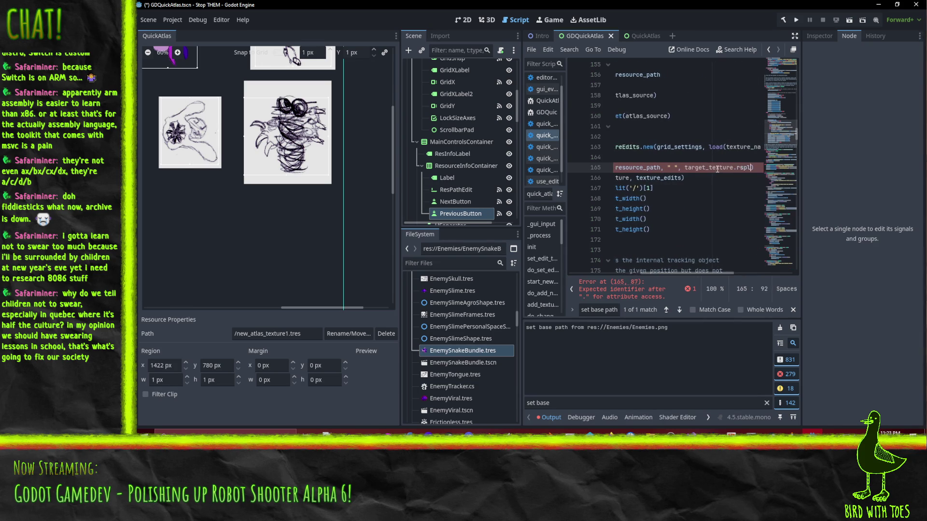
text("/)
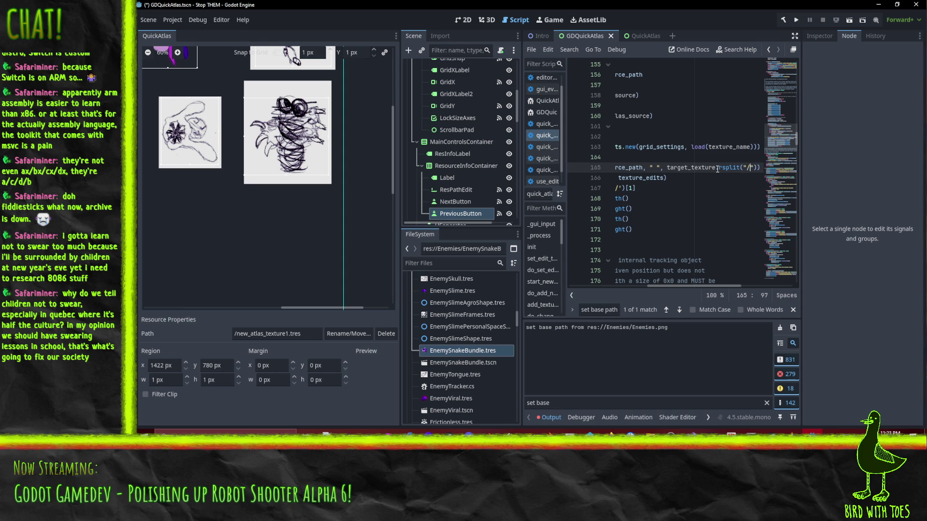
Step: Try adding an extra argument to line 167's rsplit('/')[1] call, then remove it
key(ctrl+Left)
key(ctrl+Left)
key(ctrl+Left)
key(Home)
key(Down)
key(Down)
key(End)
key(Left)
key(Left)
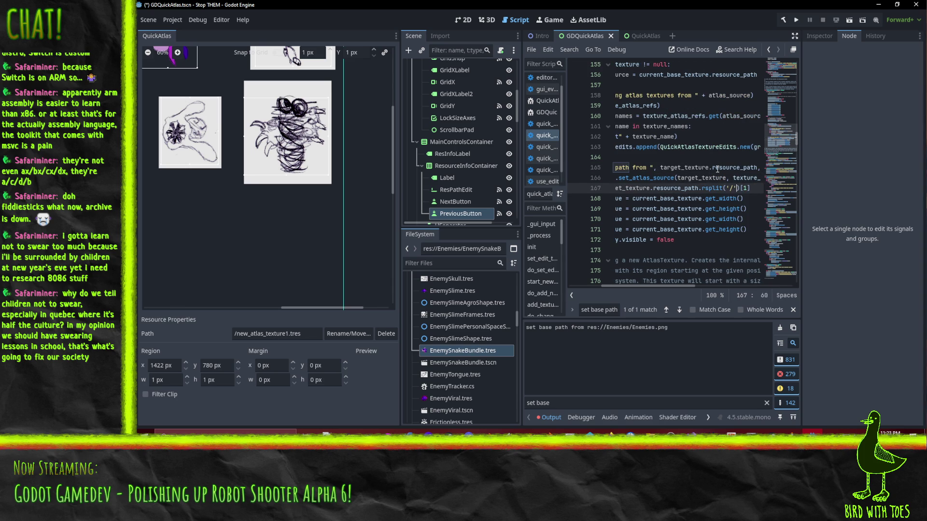
text(,)
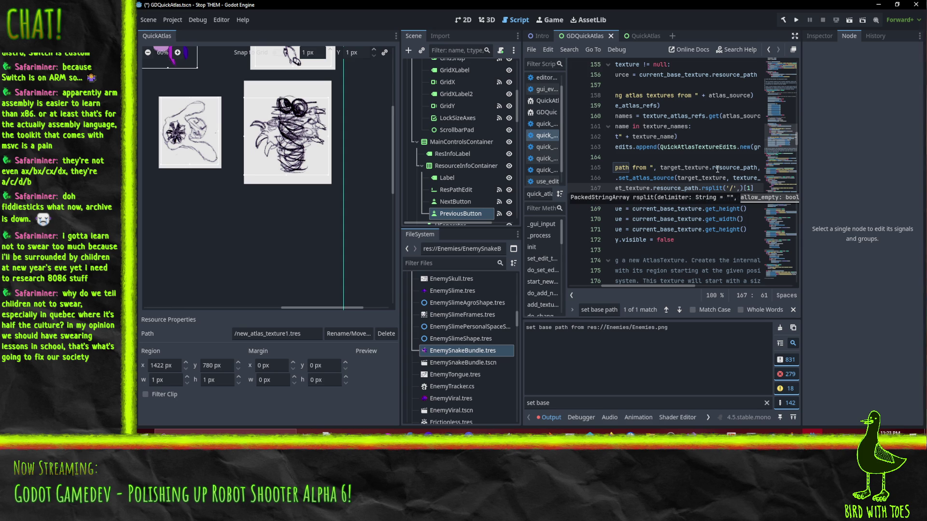
key(BackSpace)
key(BackSpace)
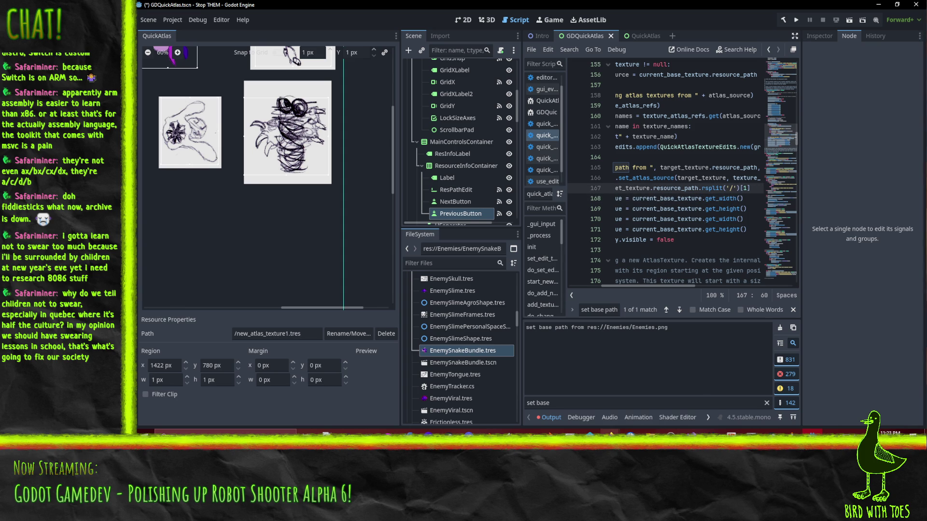
Step: Search the web for 'godot rsplit' and open the Godot String class documentation
mouse_move(610, 431)
click(550, 416)
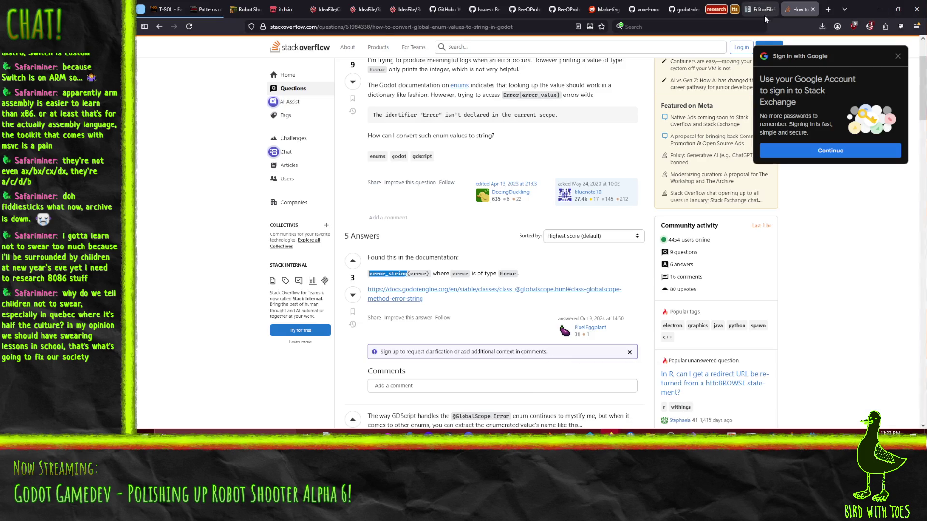
click(409, 25)
text(godo)
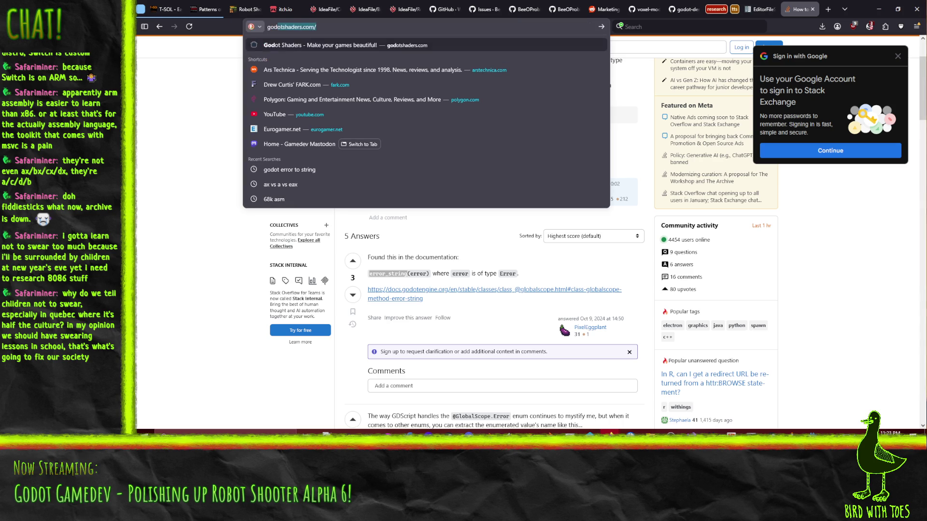
text(t rsplit)
key(Return)
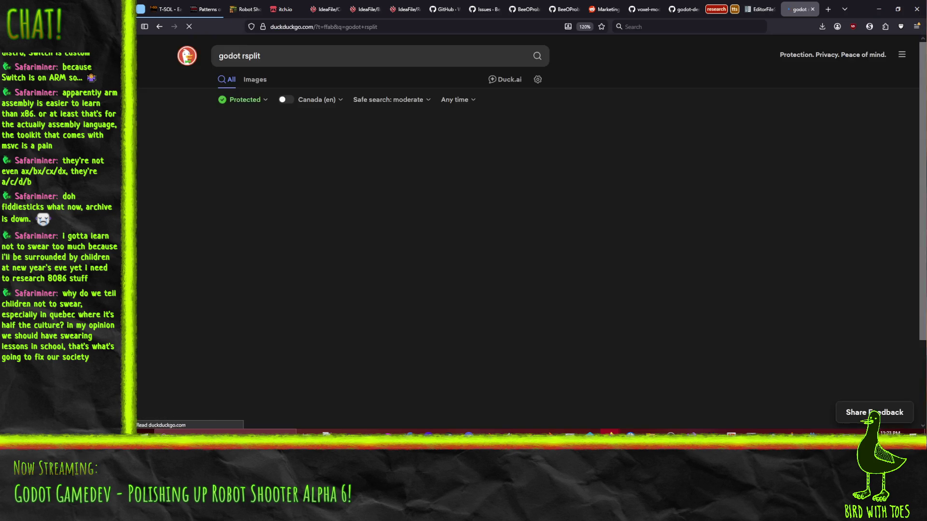
click(309, 144)
Step: Find the rsplit() entry on the page, read its maxsplit parameter, then minimize the browser
key(ctrl+f)
text(rsplit)
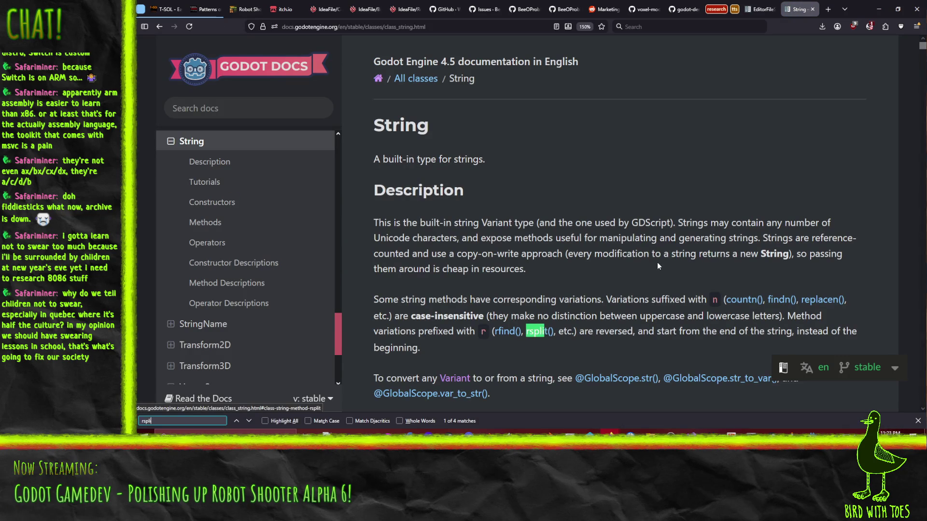
right_click(657, 263)
click(538, 332)
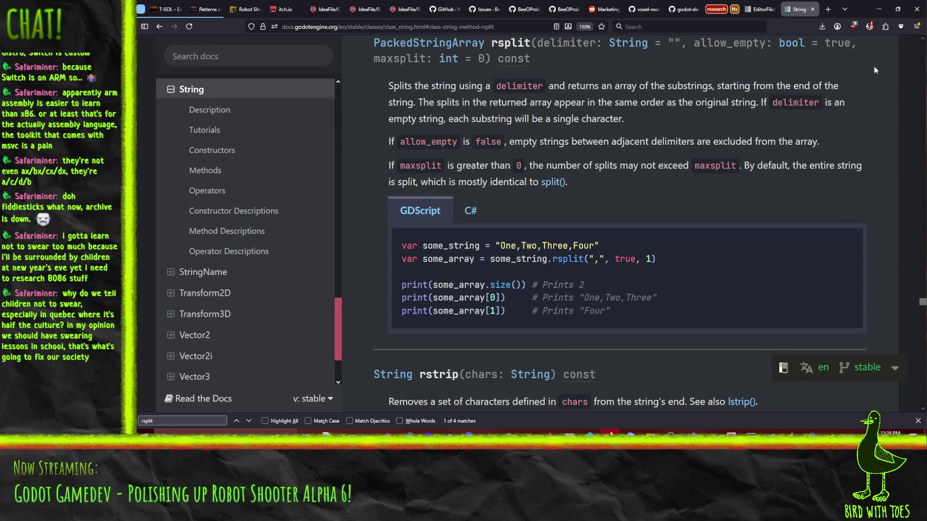
double_click(414, 60)
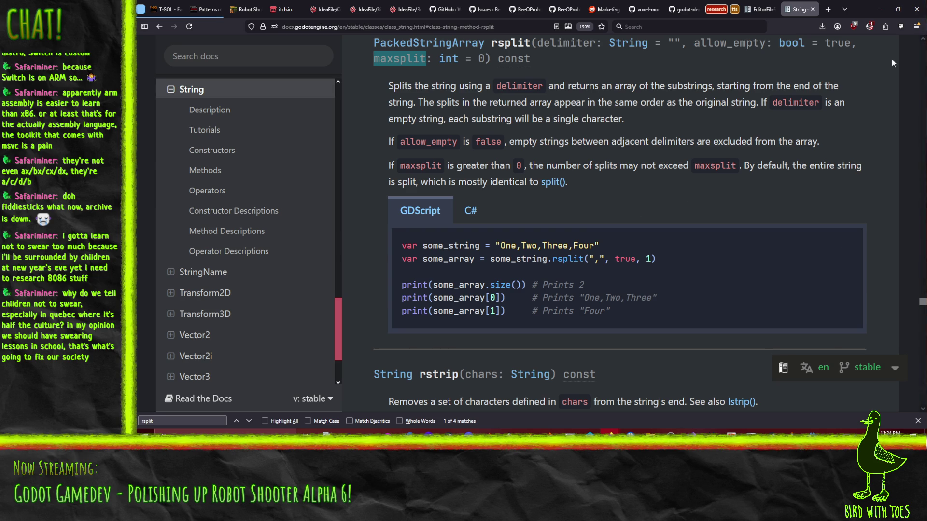
click(879, 8)
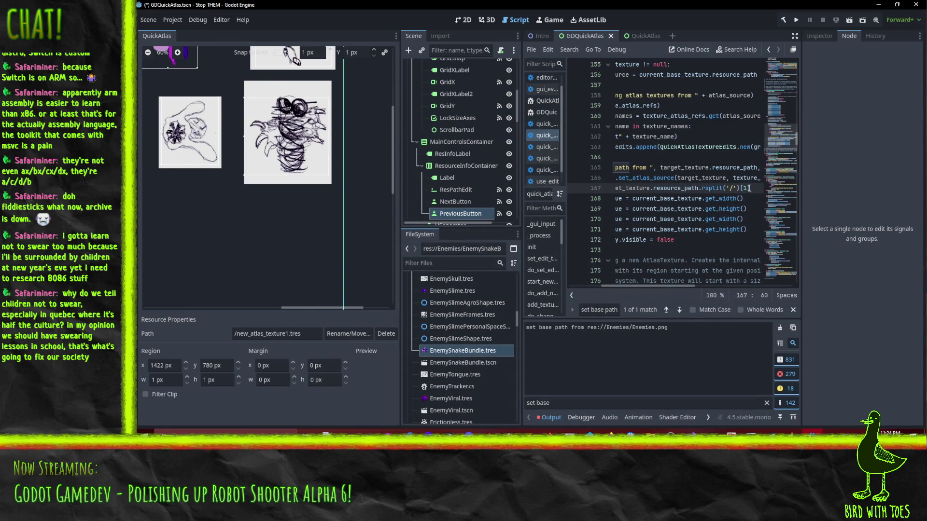
Step: Add ', true, 1' to the rsplit call so the path splits only at the last '/'
text(, true, 1)
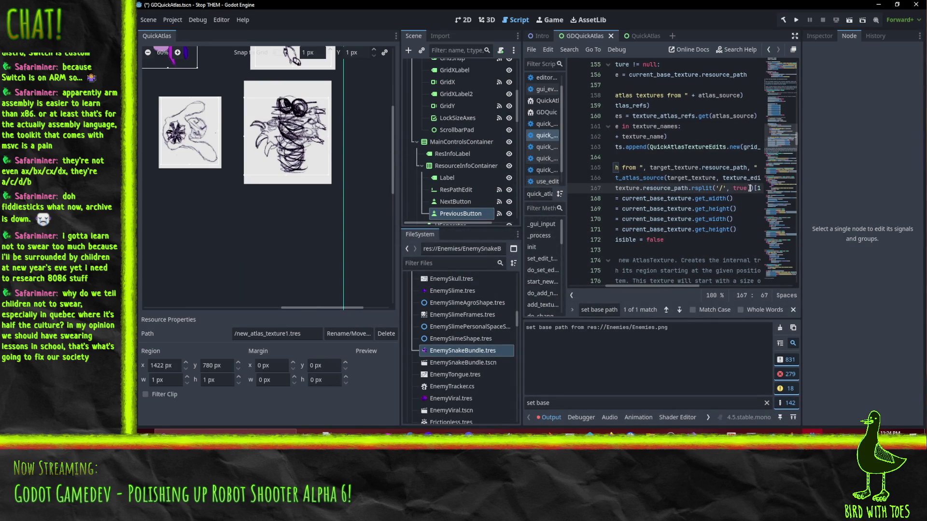
key(Right)
key(Right)
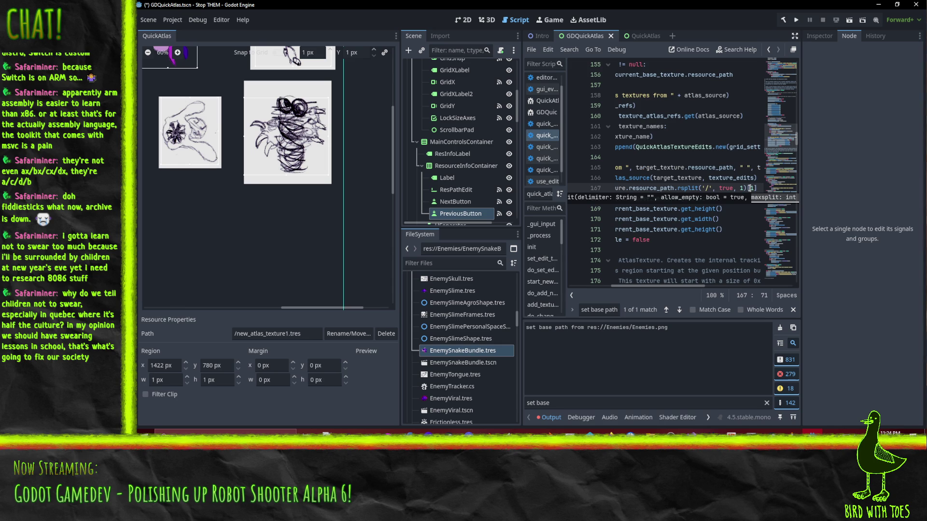
key(Right)
key(Right)
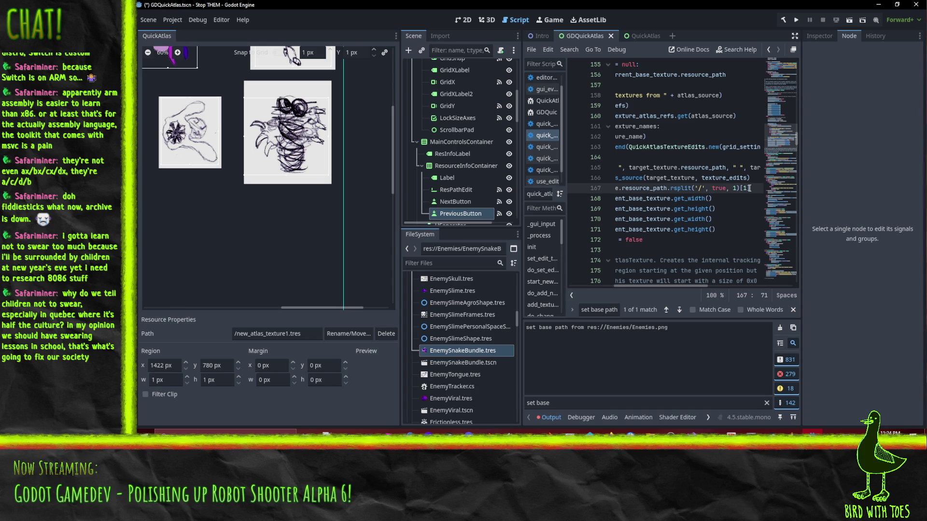
Step: Move the print line below the base_path assignment and make it print base_path
key(Home)
key(Up)
key(Up)
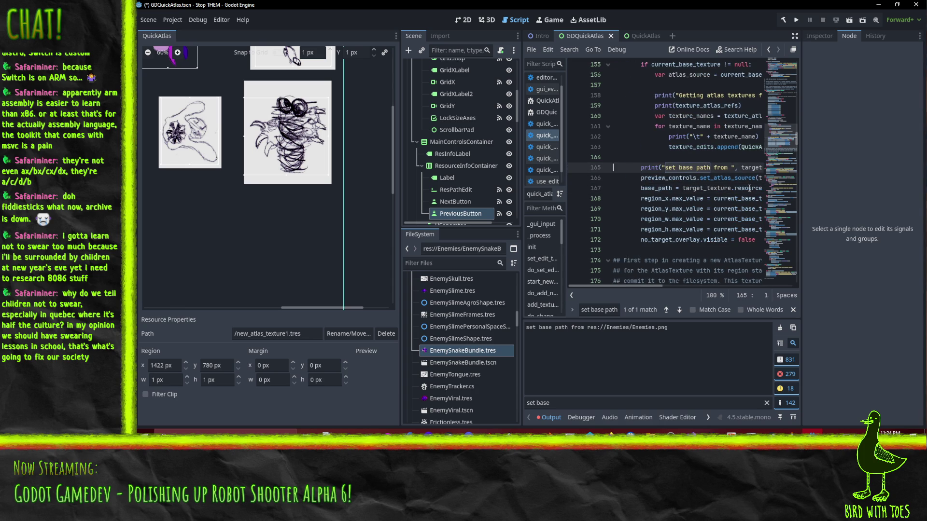
key(Down)
key(Down)
key(End)
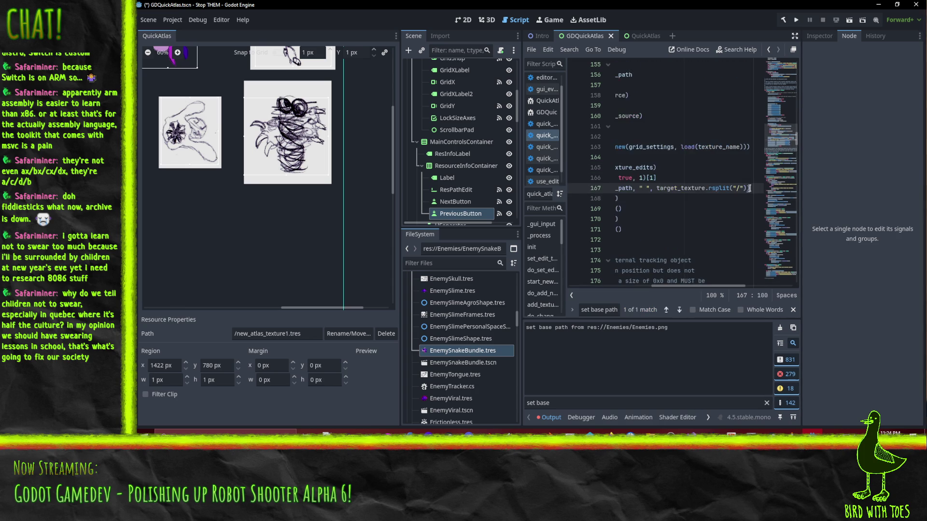
text())
drag(656, 188, 749, 188)
text(base_path)
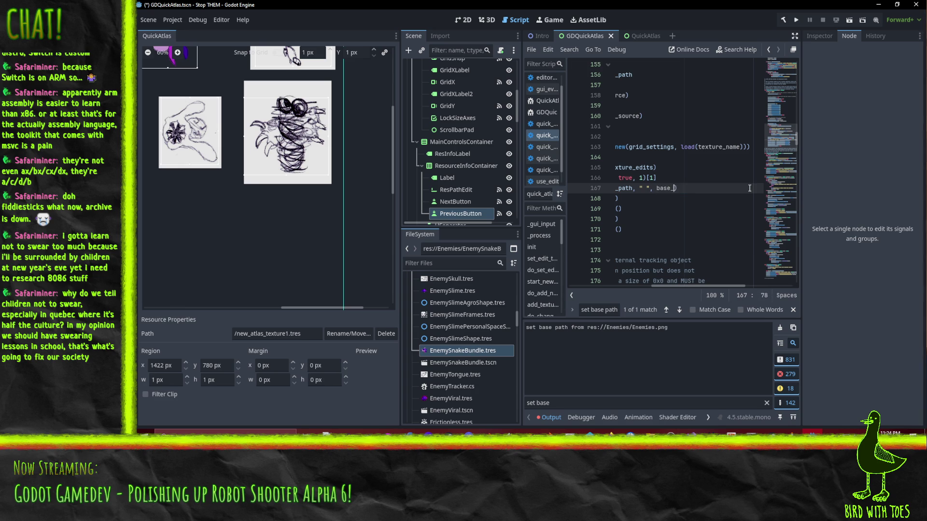
Step: Review the base_path assignment and its print on lines 166-167, then save the script
key(Home)
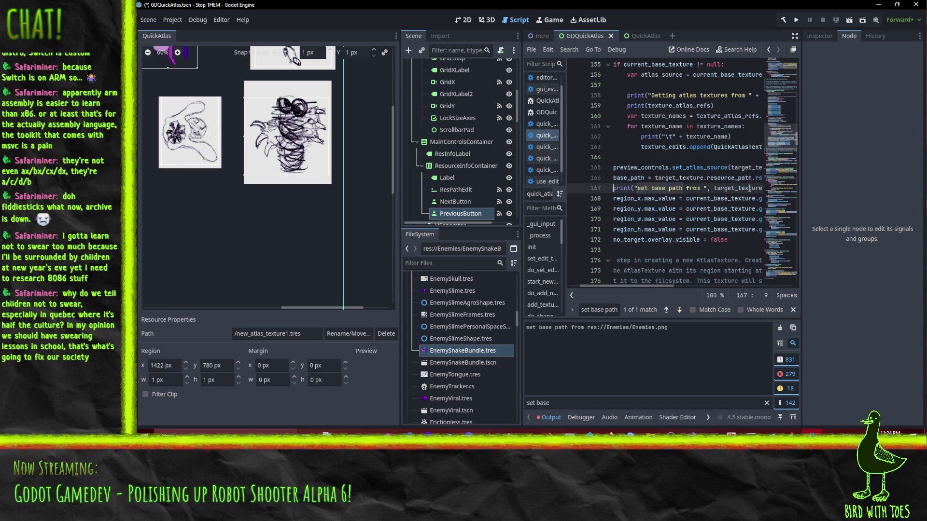
click(652, 178)
key(shift+End)
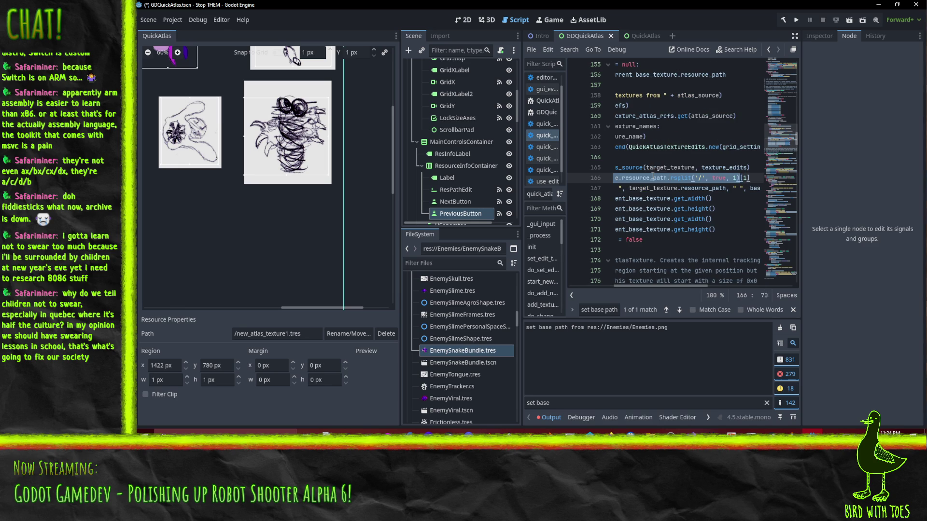
key(Down)
key(End)
key(shift+Left)
key(shift+Left)
key(shift+Left)
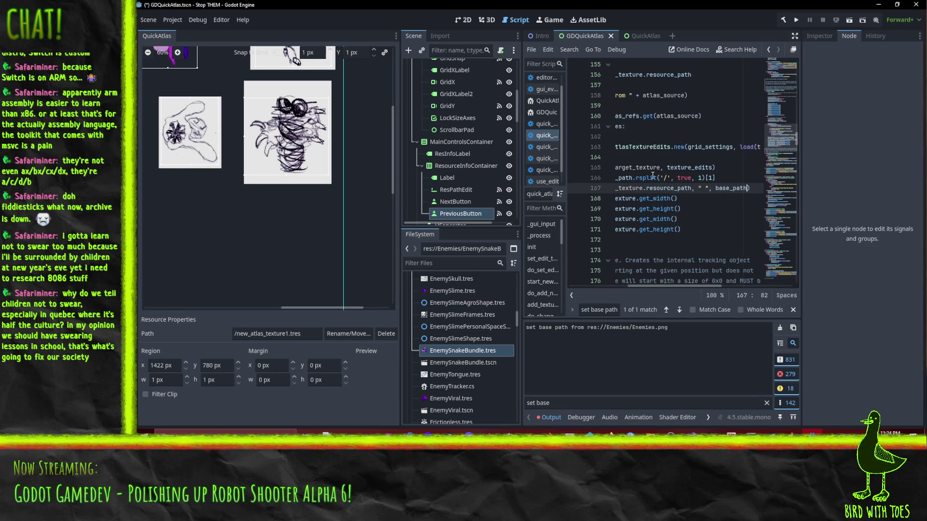
key(ctrl+s)
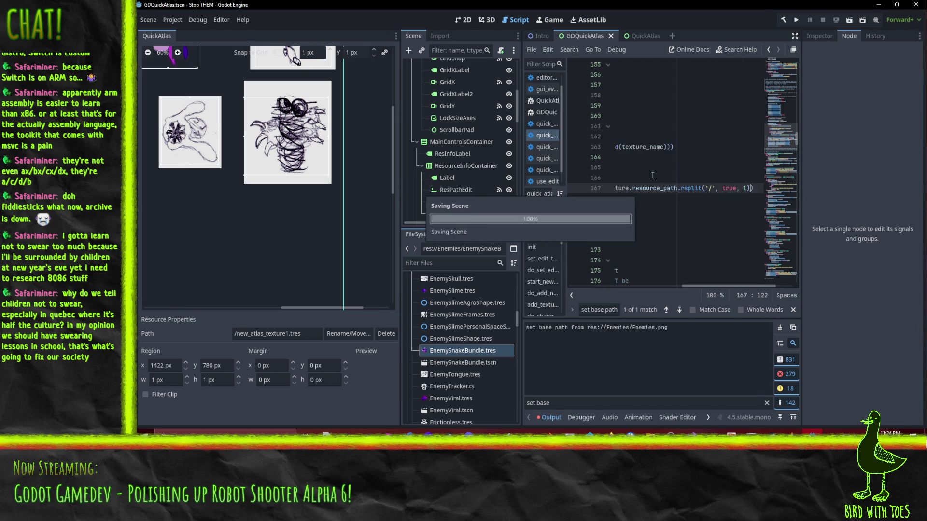
key(Home)
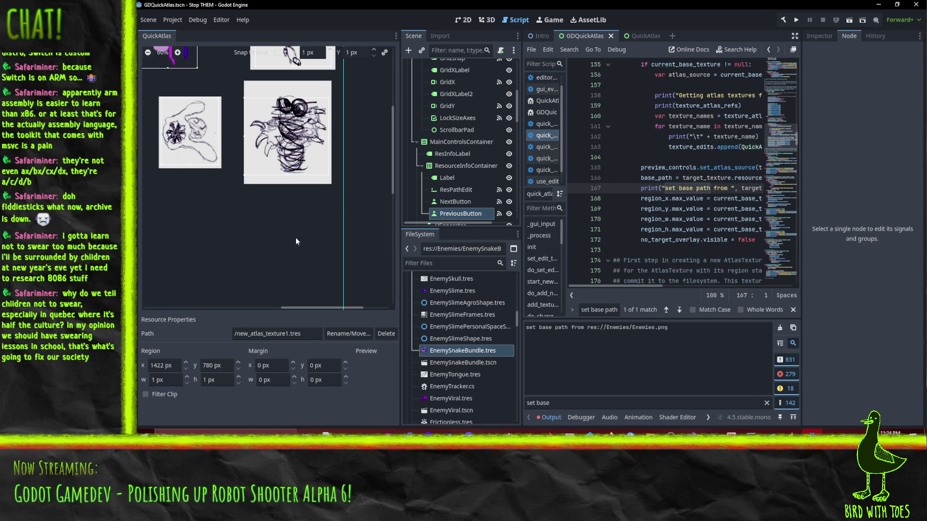
Step: Disable the QuickAtlas 0.4 plugin in Project Settings and clear the Output log
click(172, 20)
click(189, 31)
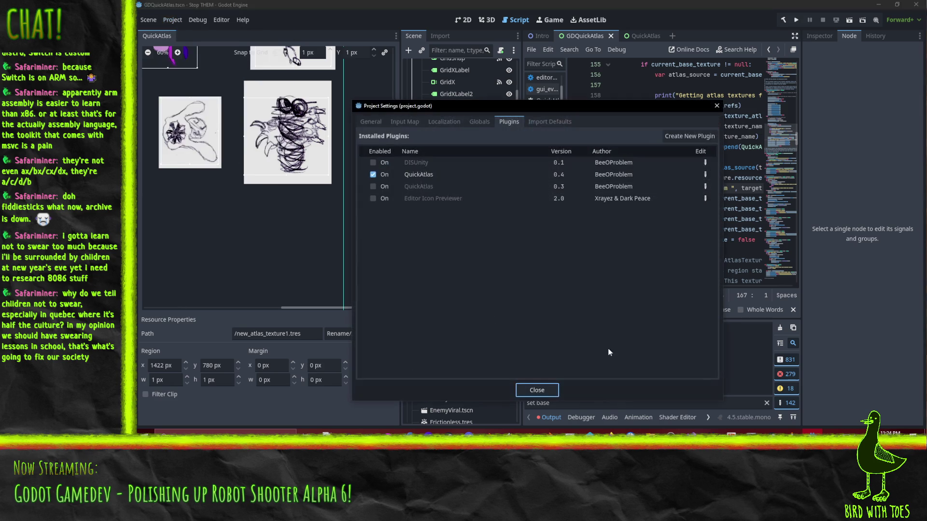
click(373, 174)
click(526, 391)
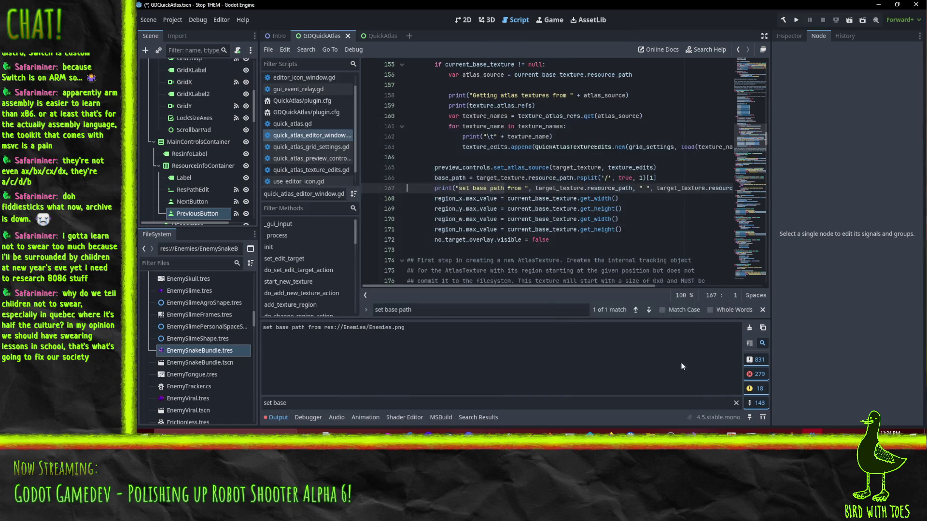
click(749, 328)
Step: Re-enable QuickAtlas 0.4, load EnemySnakeBundle.tres, and select the index 1 after rsplit
click(172, 20)
click(189, 30)
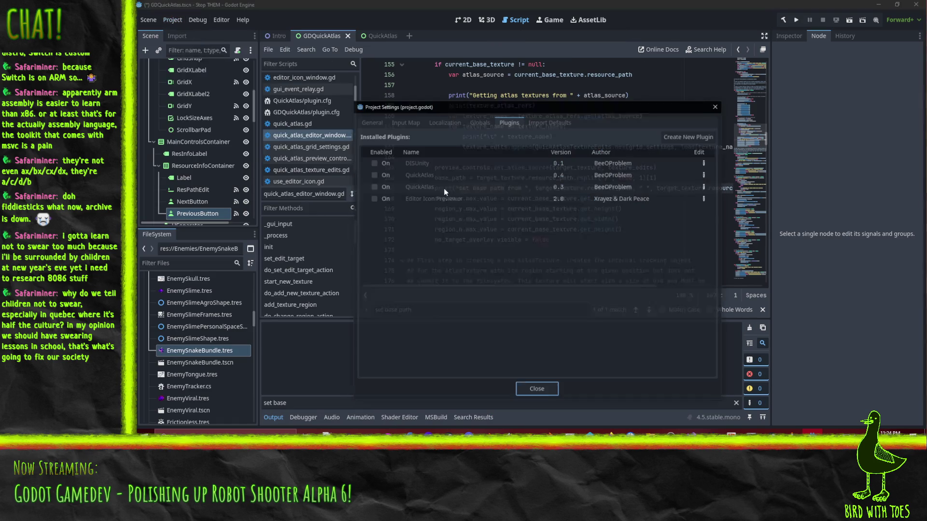
click(373, 175)
click(536, 390)
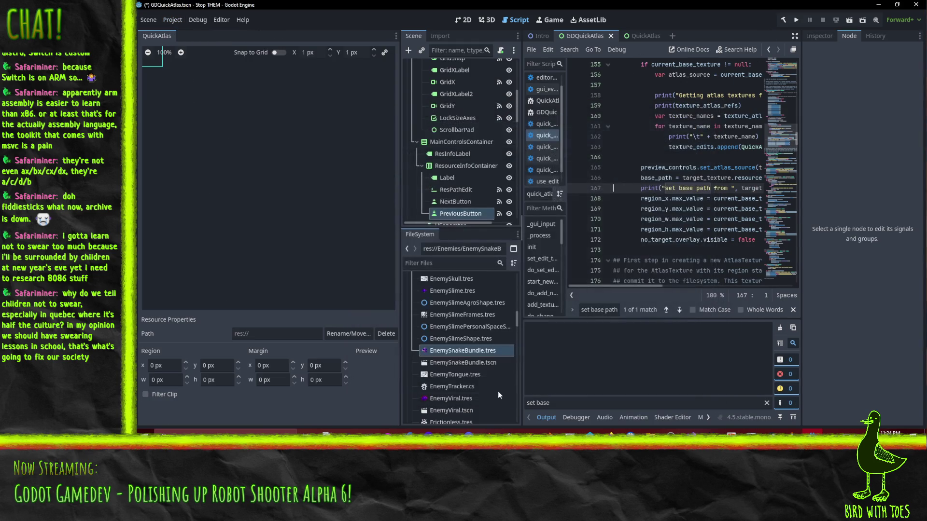
click(463, 353)
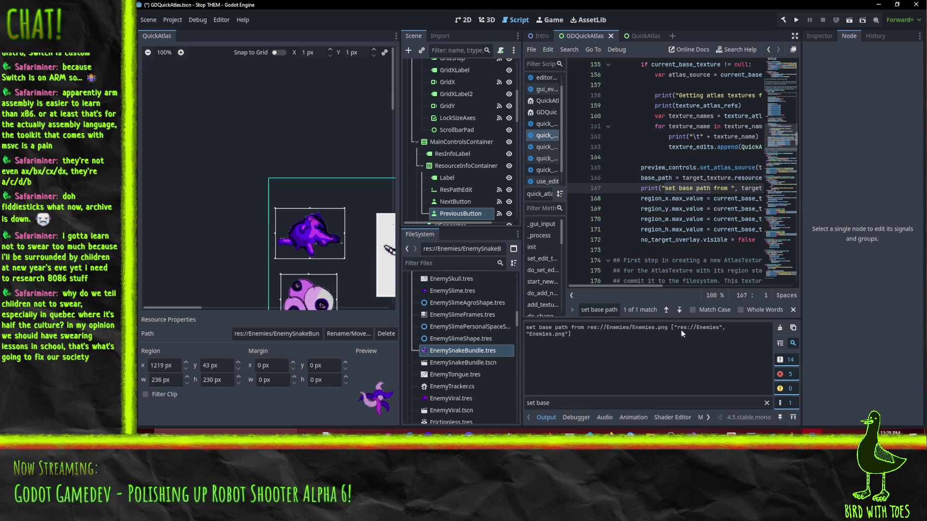
drag(641, 287, 701, 286)
double_click(703, 177)
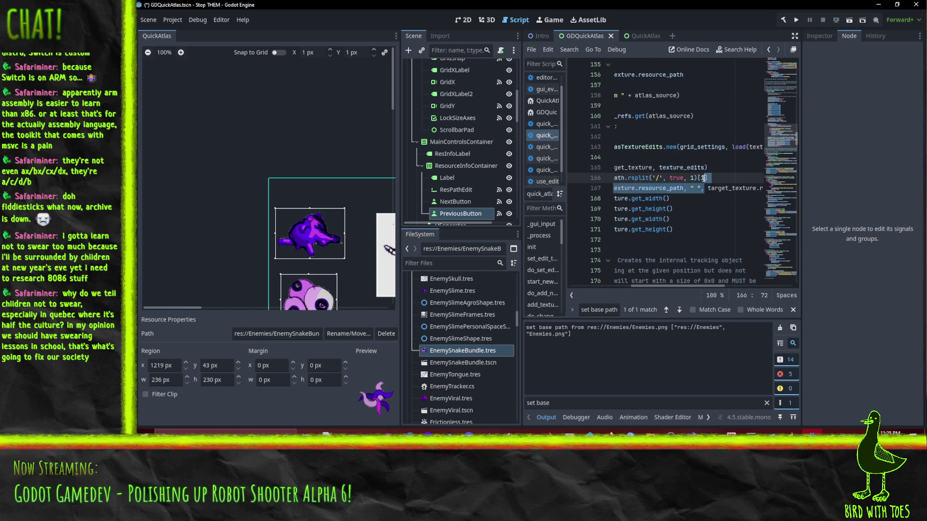
Step: Replace the rsplit index [1] with [0] on line 166 so base_path takes the folder
key(BackSpace)
text(0)
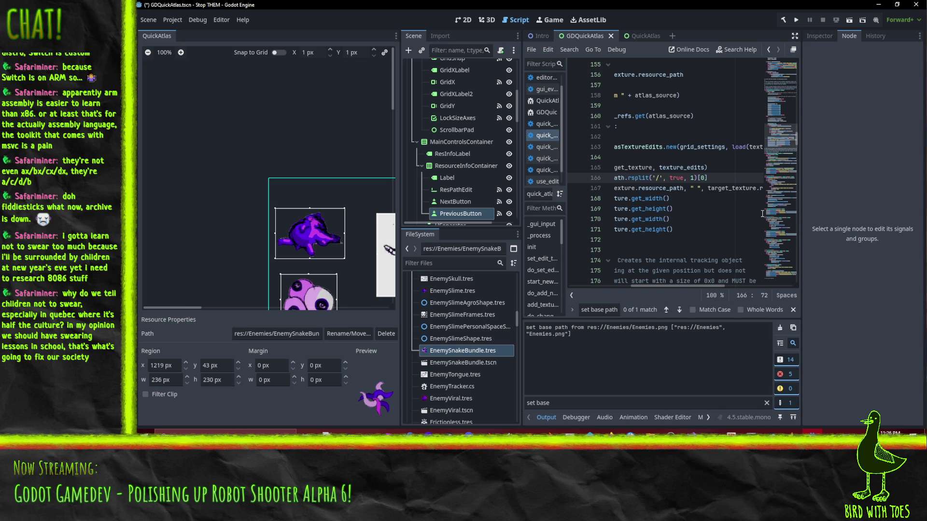
drag(300, 146, 184, 76)
Step: Toggle the QuickAtlas 0.4 plugin off and back on in Project Settings
click(170, 20)
click(184, 30)
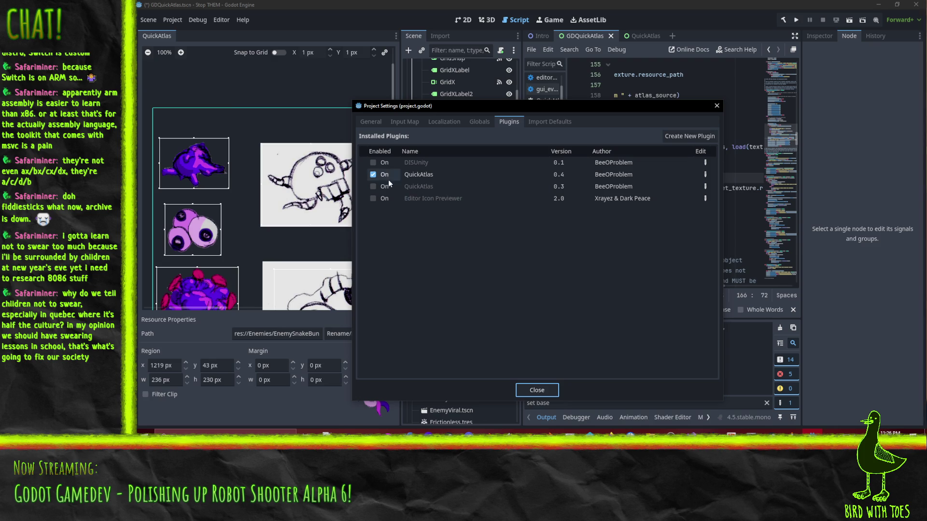
click(373, 175)
click(375, 175)
click(537, 388)
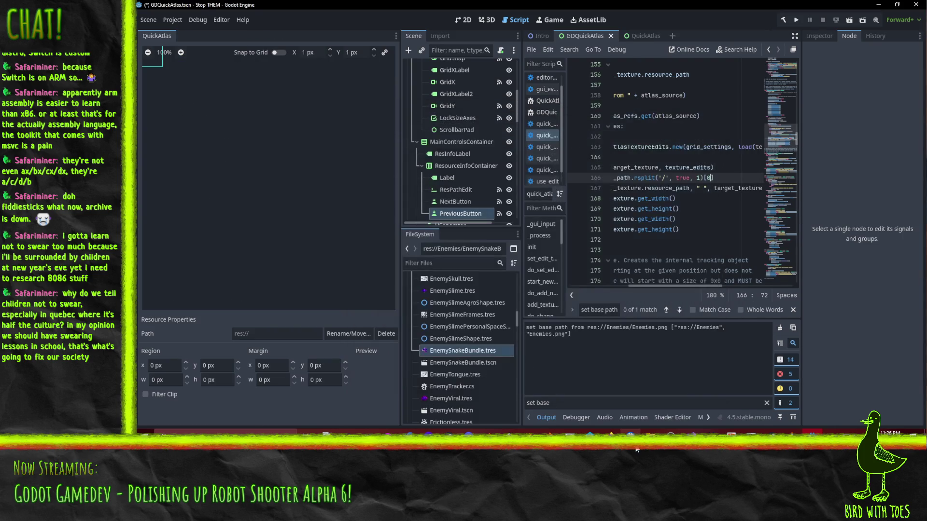
Step: Load EnemySnakeBundle into QuickAtlas, select EnemyClawnado, and draw a new atlas region
click(470, 355)
mouse_move(469, 355)
mouse_down()
mouse_move(256, 198)
mouse_move(228, 260)
mouse_up()
scroll(251, 159, down, 4)
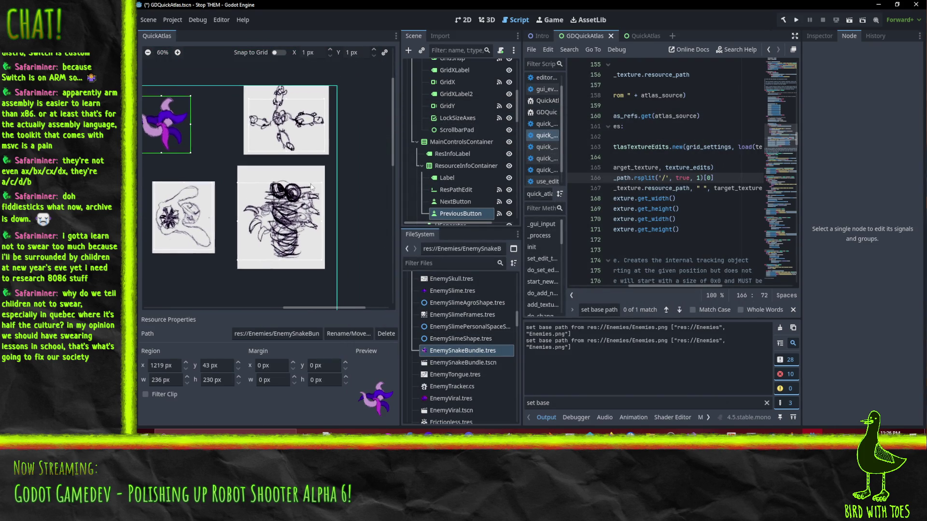
click(297, 187)
scroll(312, 207, down, 3)
mouse_move(227, 243)
mouse_down()
mouse_move(241, 221)
mouse_move(284, 196)
mouse_up()
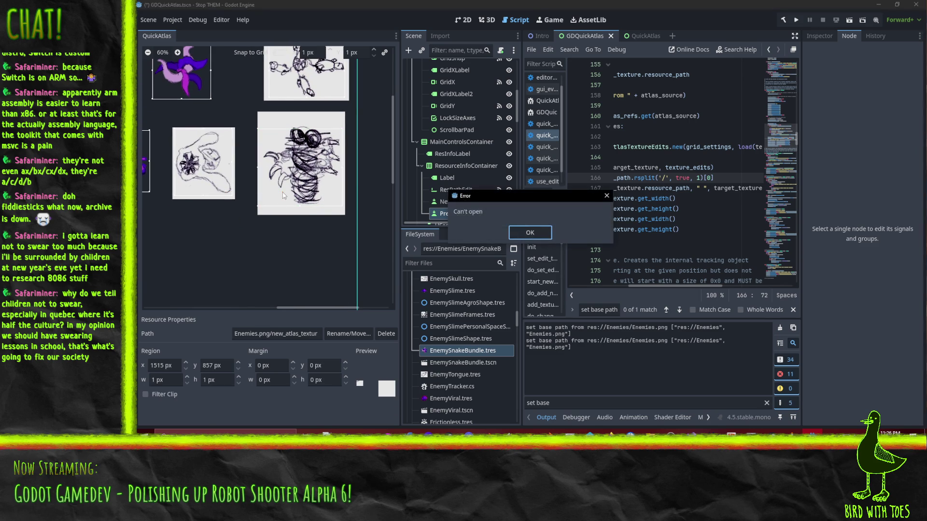
Step: Dismiss the can't-open error and clear the Output filter to reveal the save error
click(530, 233)
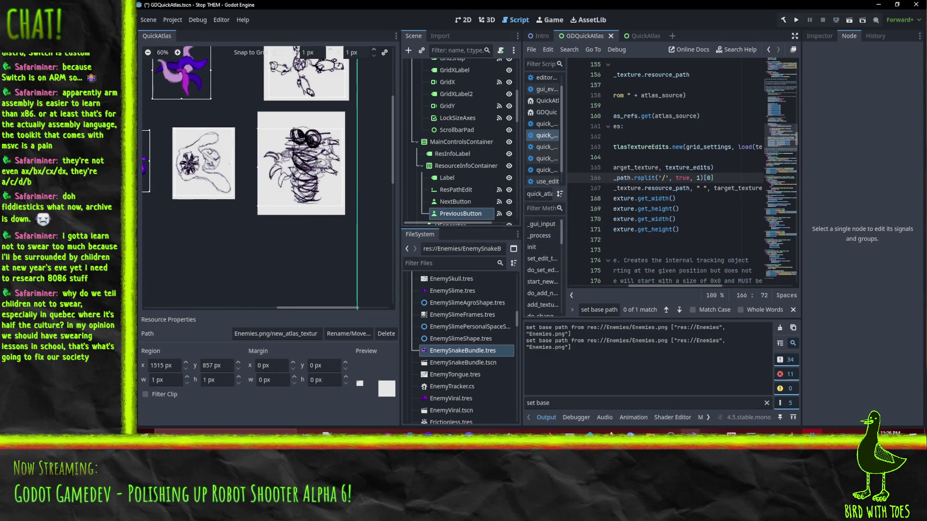
click(767, 404)
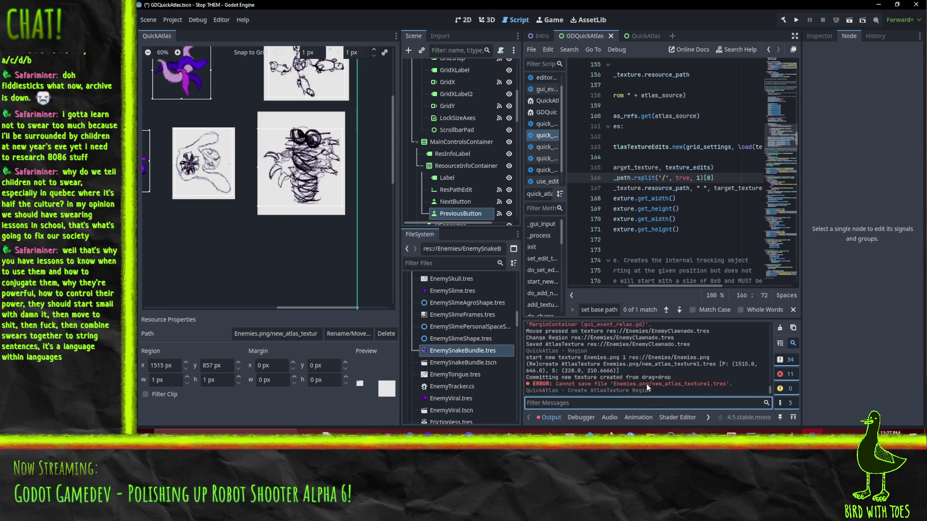
click(705, 183)
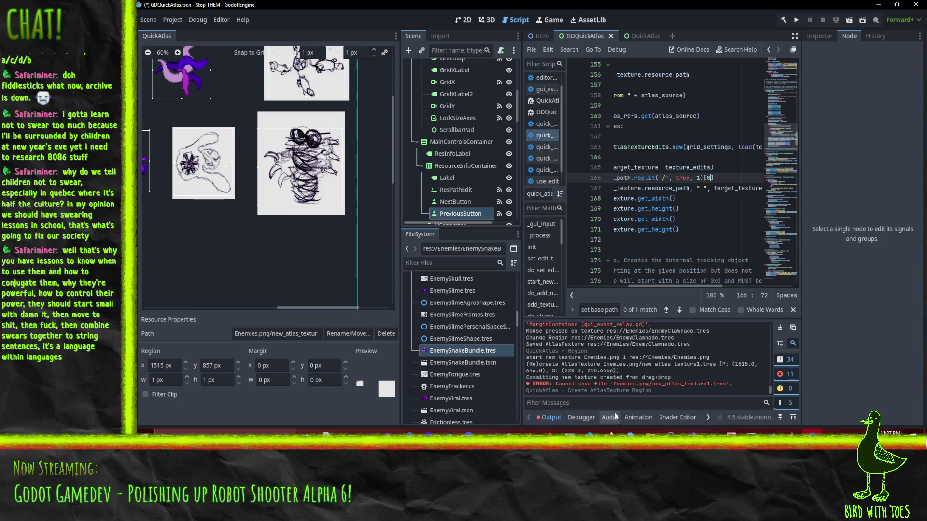
key(Down)
key(Up)
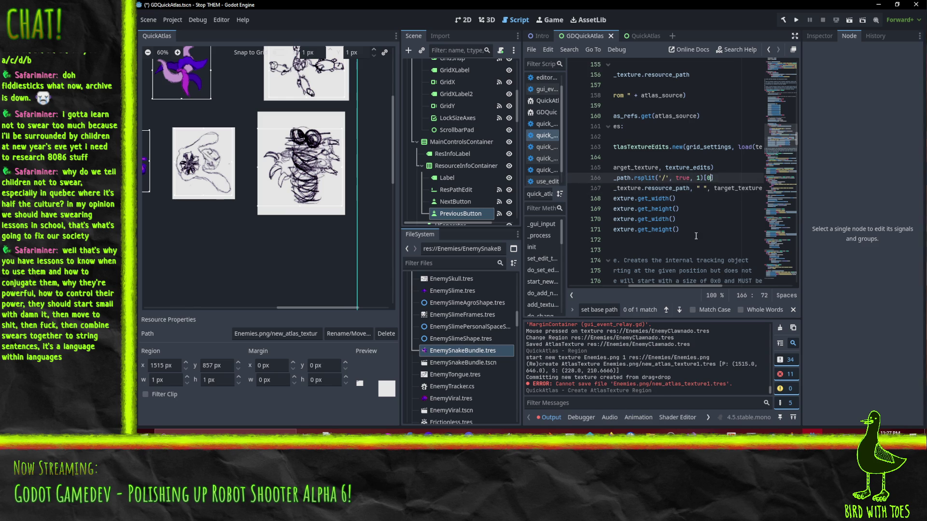
Step: Append base_path to the 'set base path' print call on line 167 and save the script
key(Down)
key(End)
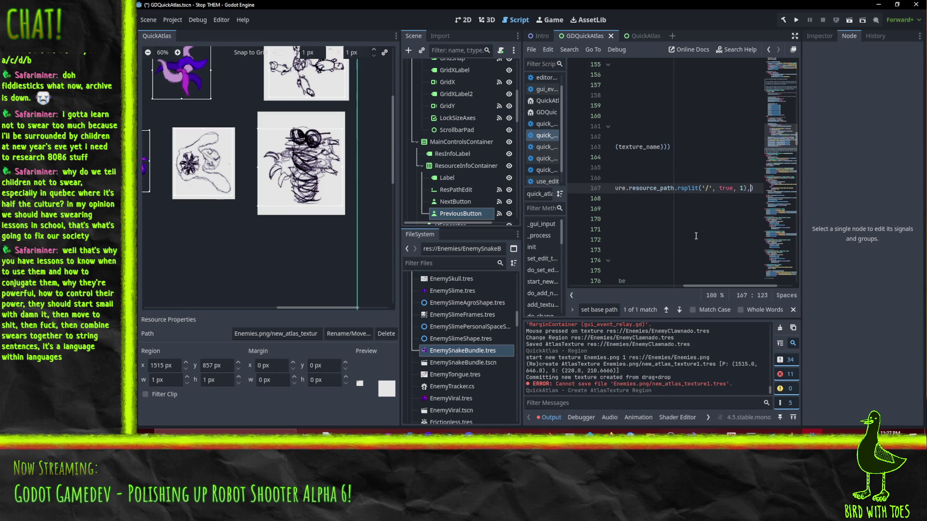
text(, base_path)
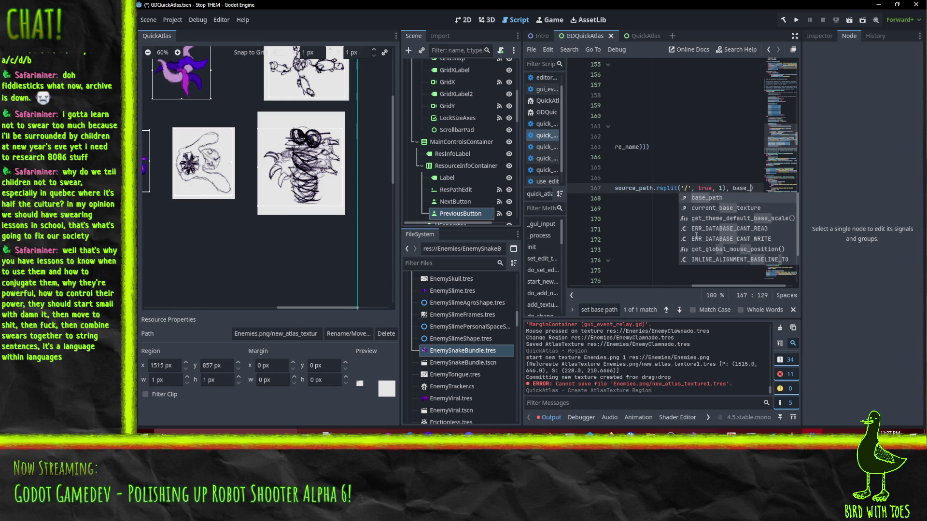
key(Return)
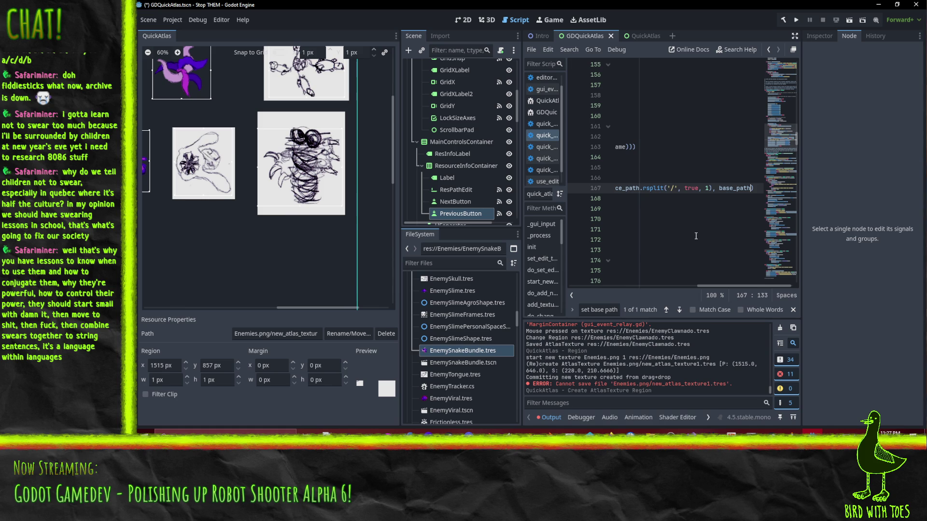
key(Home)
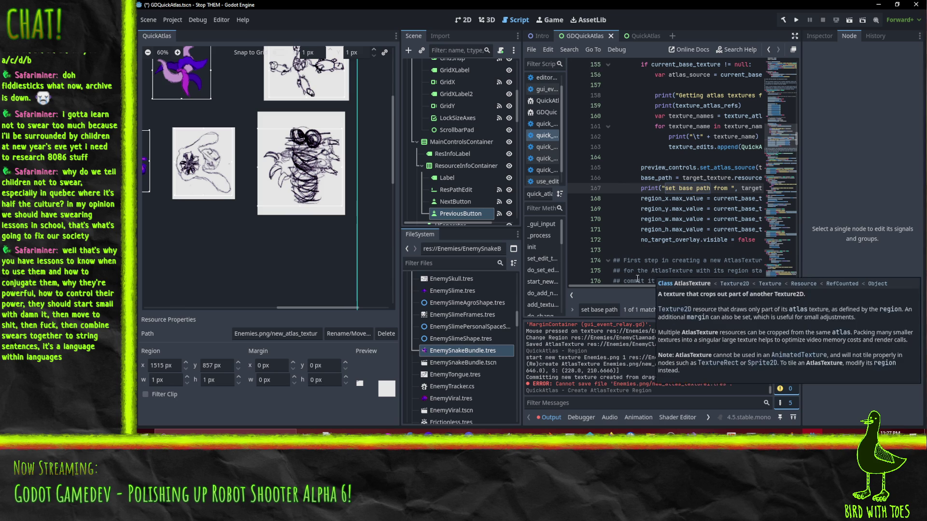
mouse_move(647, 285)
mouse_down()
mouse_move(786, 287)
mouse_move(442, 280)
mouse_up()
click(714, 188)
key(ctrl+s)
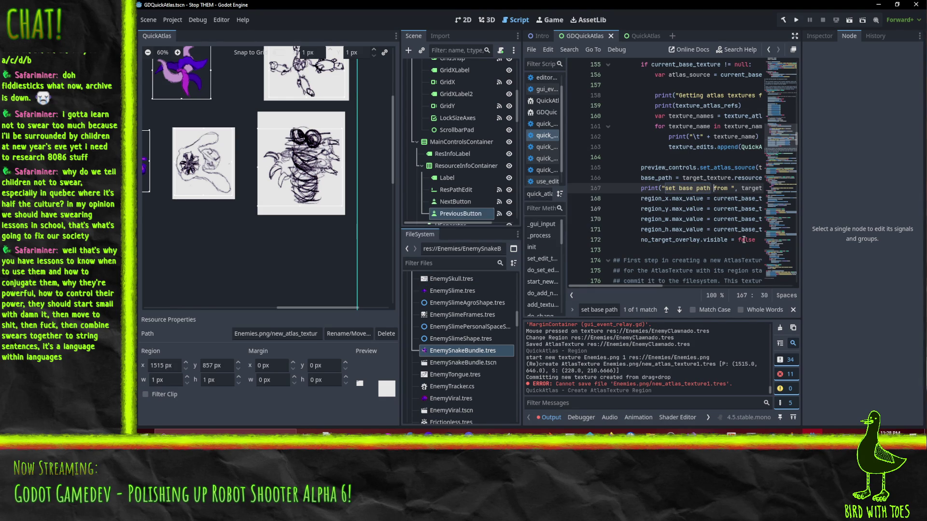
Step: Review the region max_value assignments further down the script
click(702, 209)
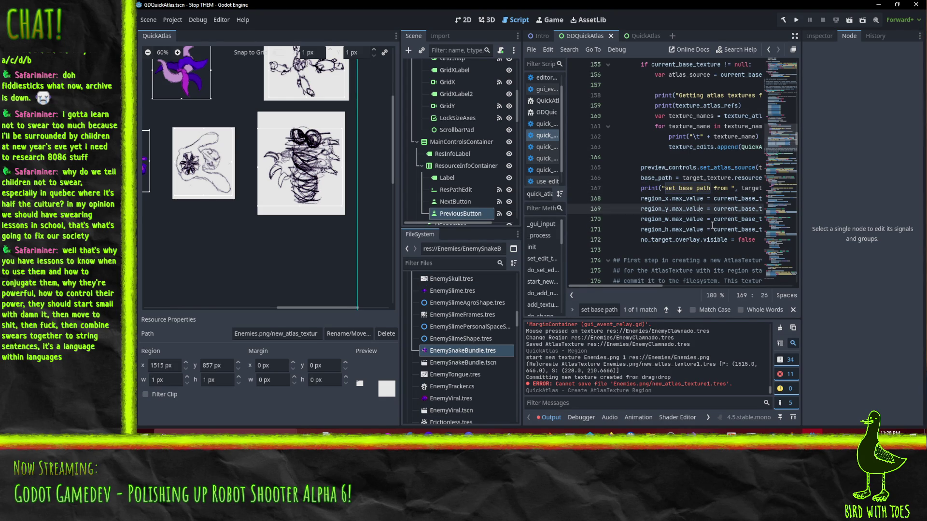
mouse_move(705, 224)
mouse_move(645, 221)
click(172, 20)
Step: Reload QuickAtlas 0.4 by disabling and re-enabling it in the Project Settings Plugins list
click(182, 31)
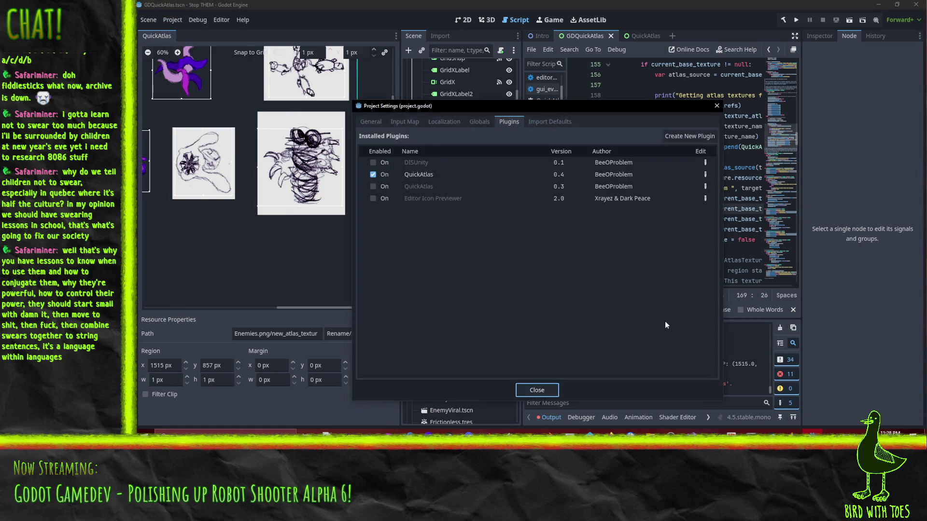
click(373, 174)
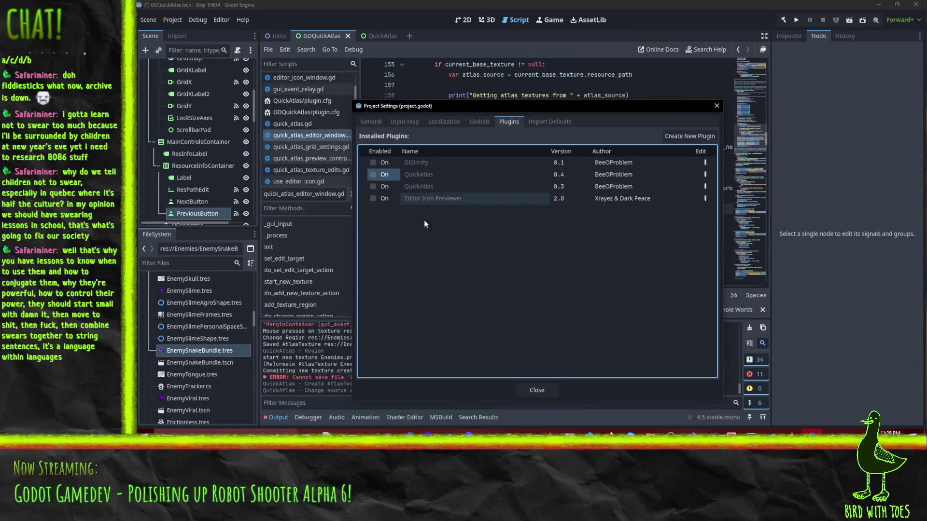
click(537, 390)
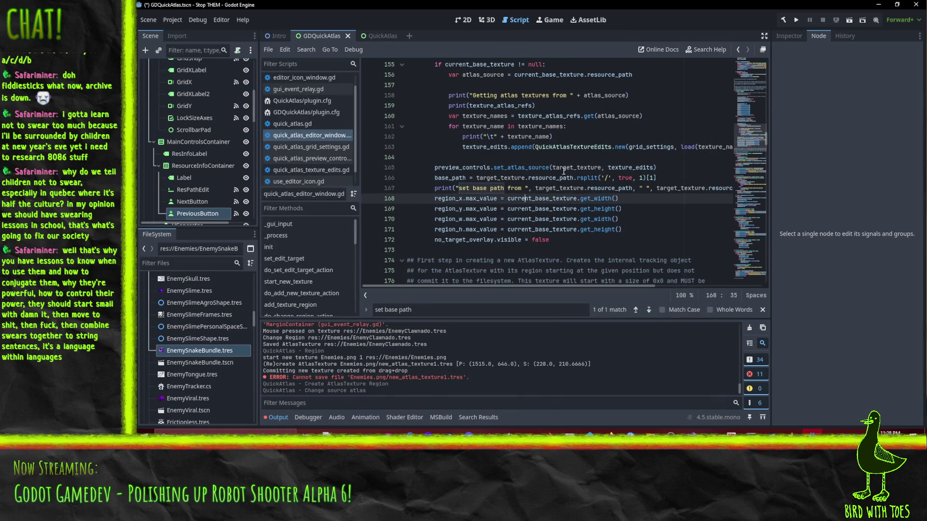
click(581, 188)
click(173, 21)
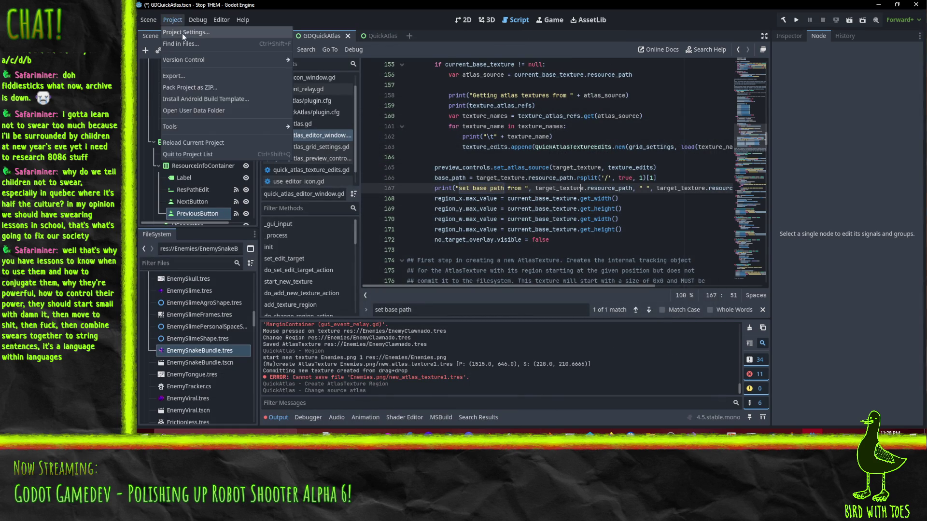
click(184, 35)
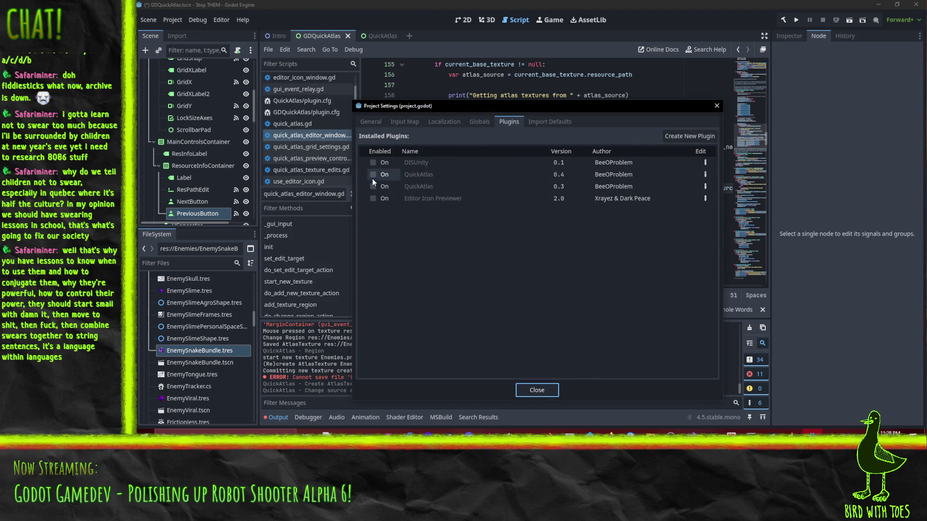
click(373, 174)
click(537, 390)
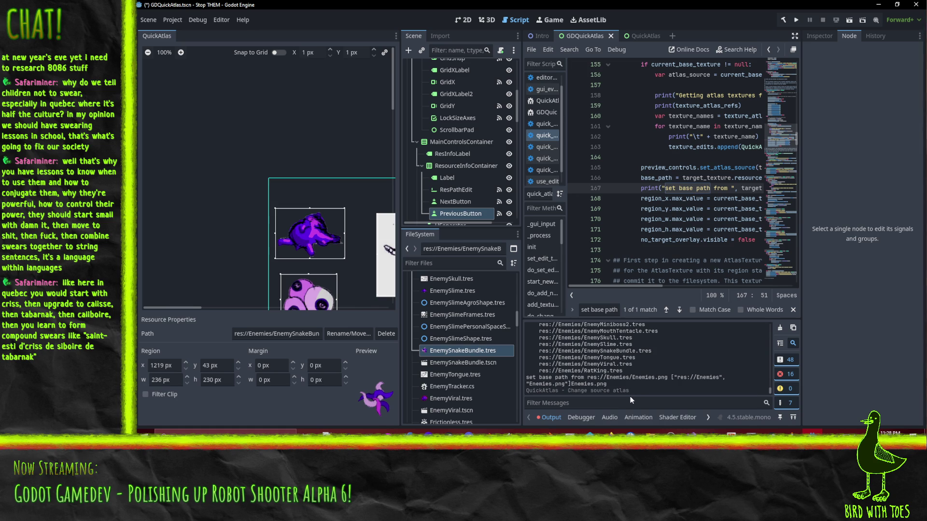
click(618, 405)
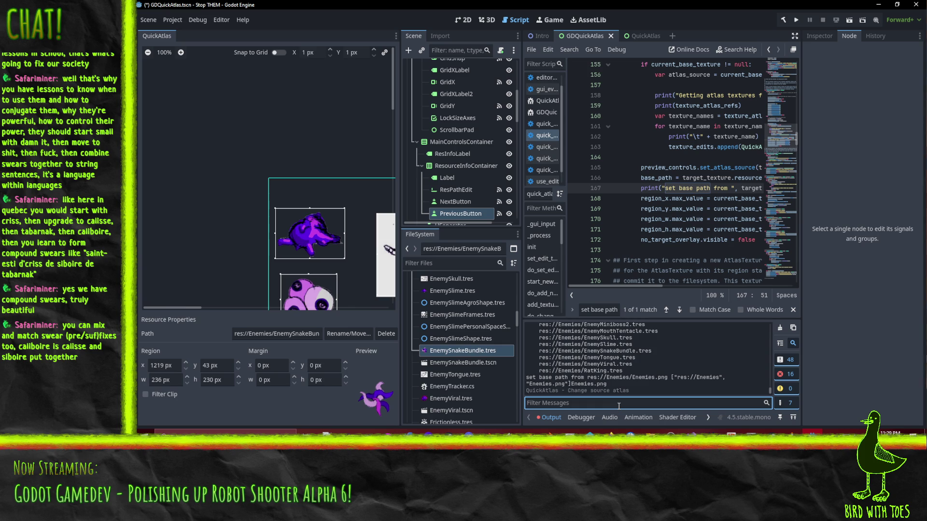
Step: Select the EnemyClawnado scribble region in the QuickAtlas preview and check the logged Enemies.png base path
scroll(246, 226, down, 3)
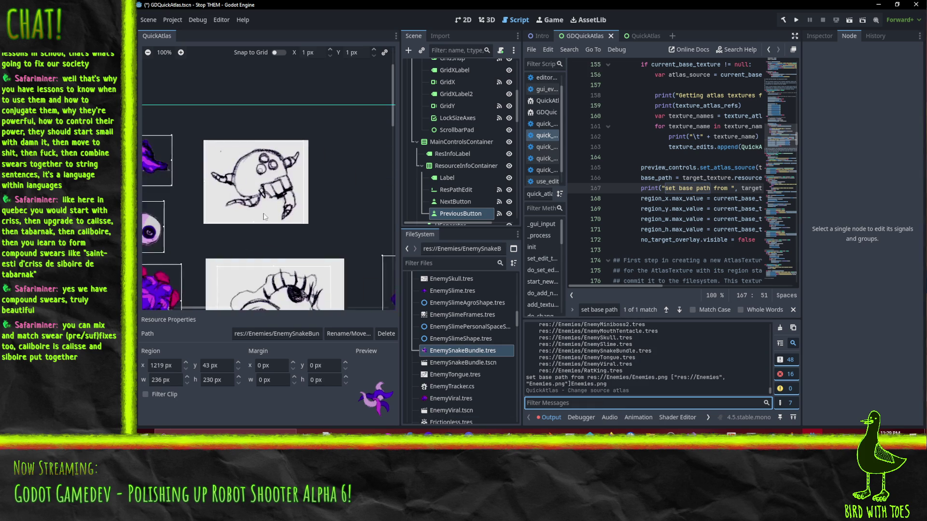
scroll(248, 198, down, 3)
mouse_move(353, 208)
mouse_down()
mouse_move(249, 195)
mouse_move(301, 209)
mouse_up()
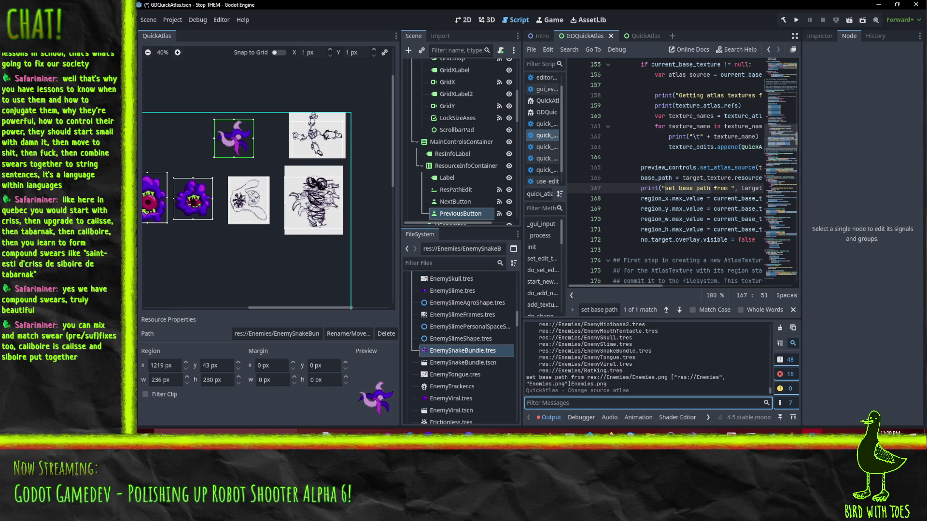
click(302, 210)
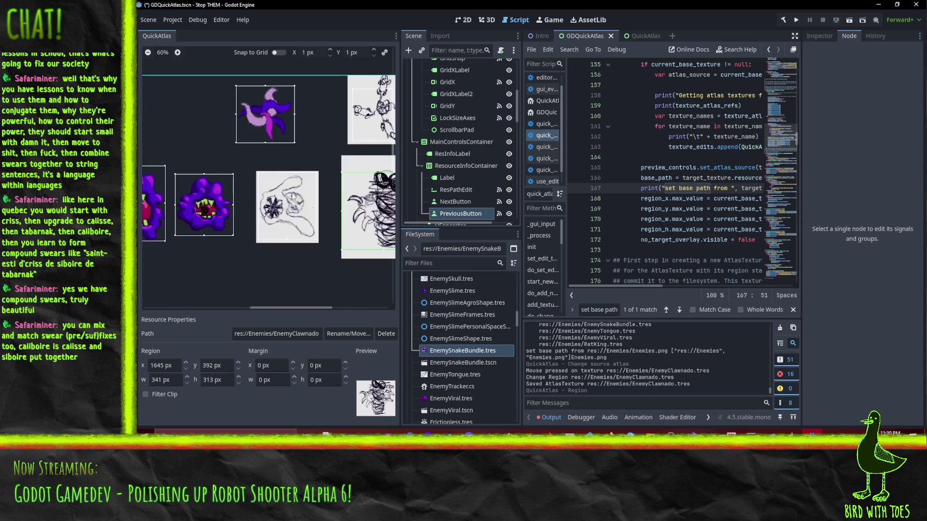
scroll(220, 206, up, 2)
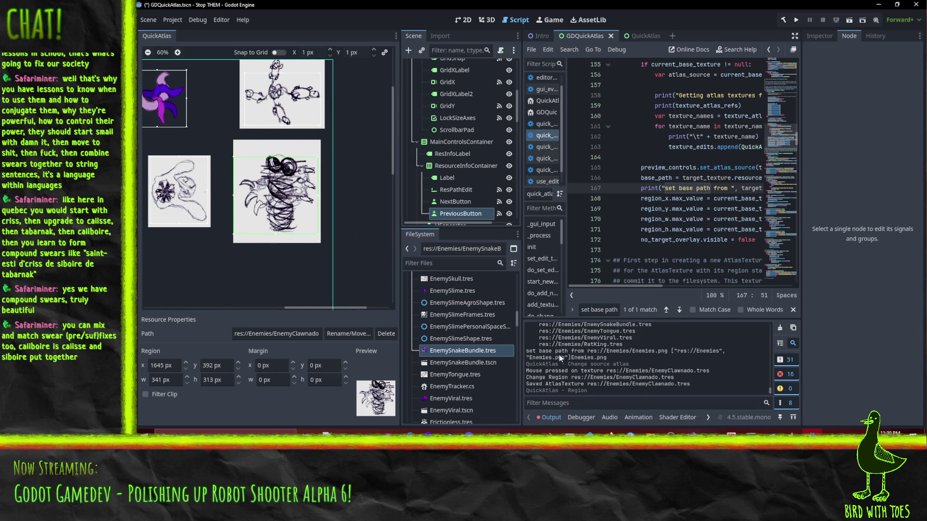
mouse_move(622, 285)
mouse_down()
mouse_move(763, 287)
mouse_move(700, 284)
mouse_up()
click(695, 177)
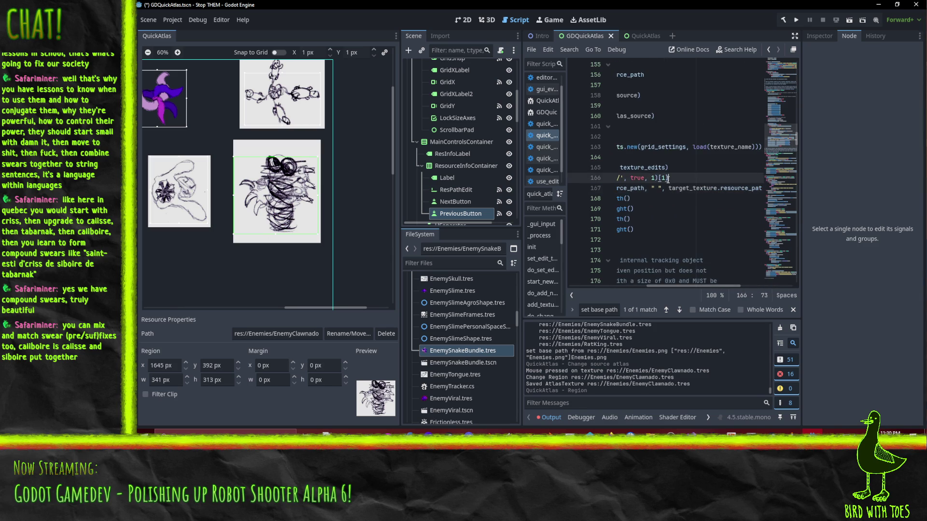
Step: Change the rsplit index on line 166 from [1] to [0] and save the script
key(BackSpace)
key(Home)
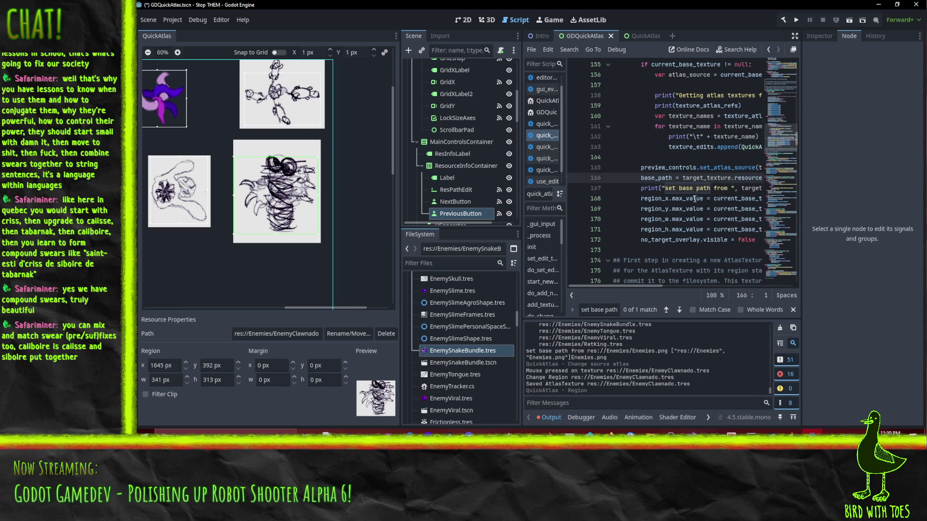
key(ctrl+s)
Step: Toggle QuickAtlas 0.4 off and on in the Plugins settings to reload it
click(172, 20)
click(183, 30)
click(373, 174)
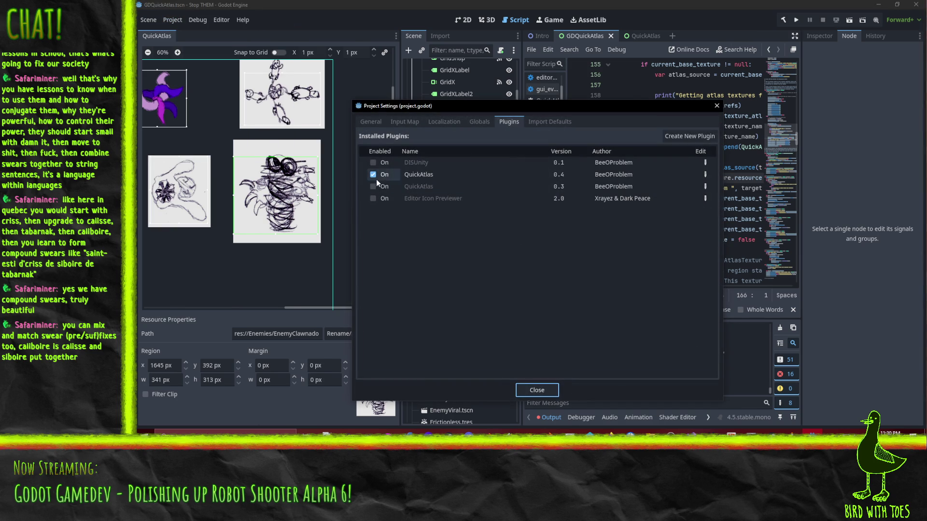
click(373, 174)
click(537, 390)
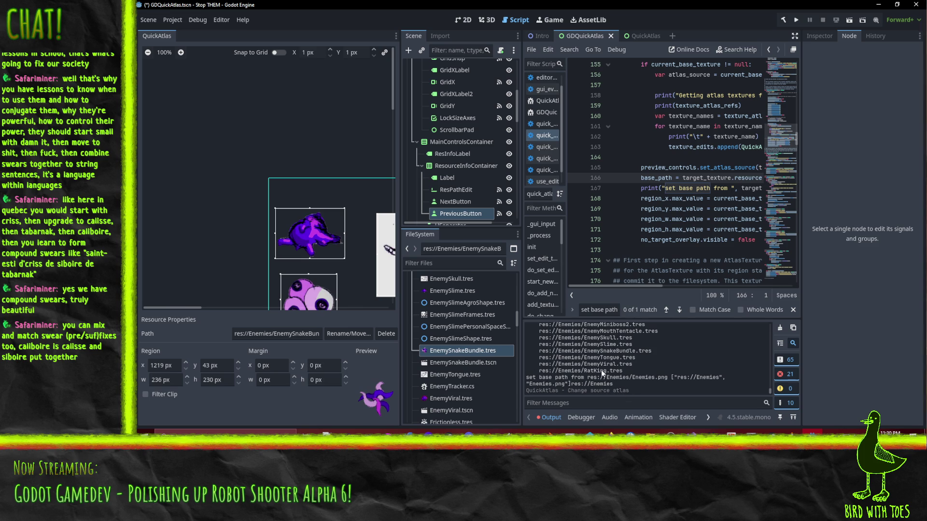
Step: Draw a test atlas region below the purple star, then undo it
scroll(203, 164, up, 3)
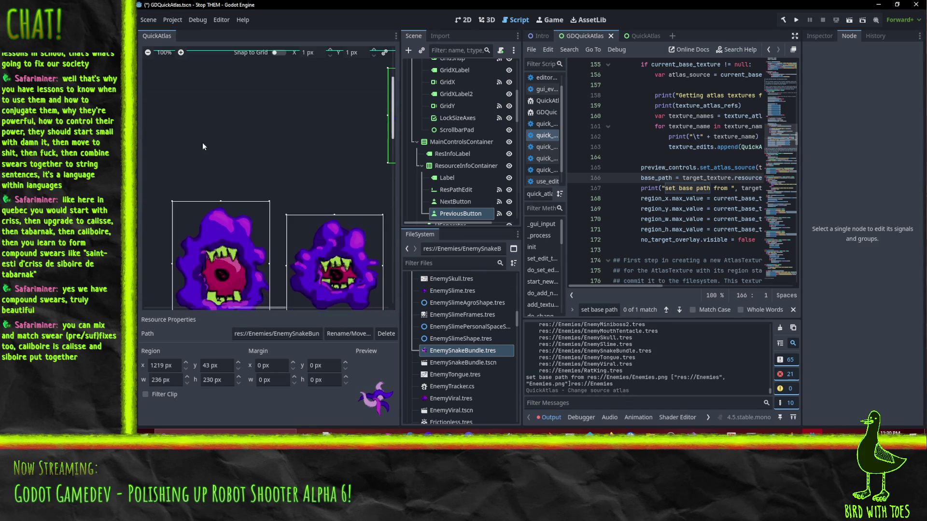
scroll(187, 144, down, 2)
drag(183, 179, 227, 138)
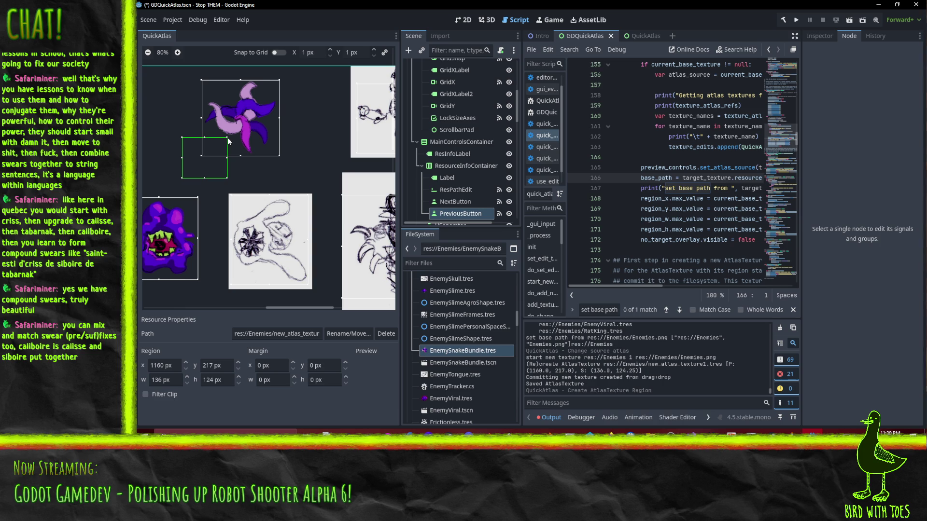
scroll(479, 326, down, 4)
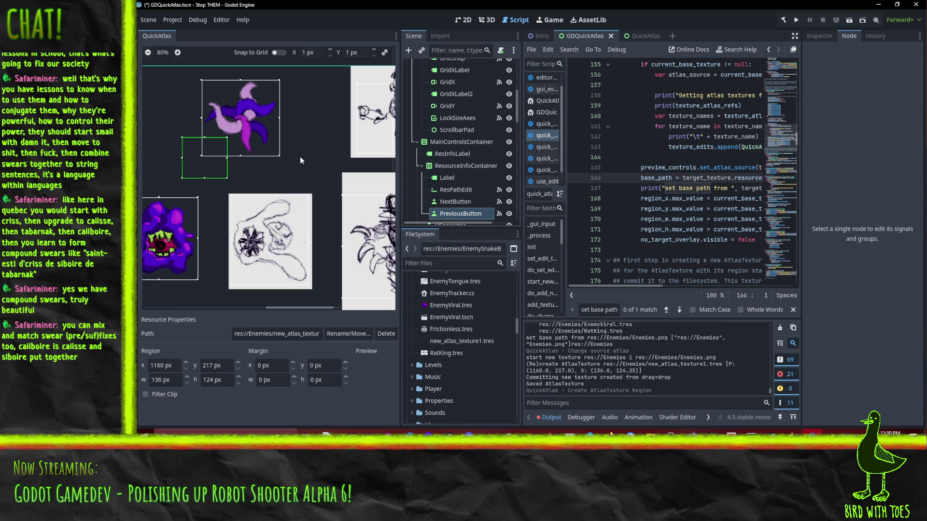
key(ctrl+z)
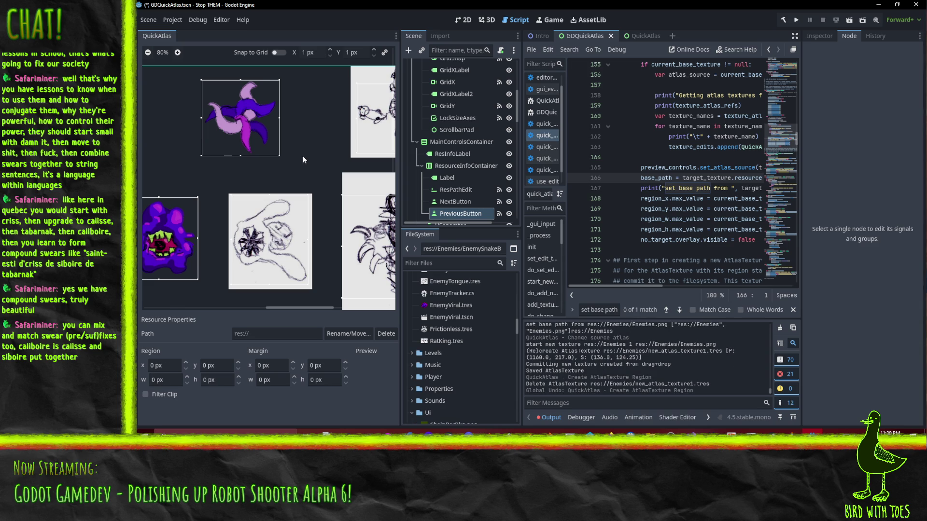
key(ctrl+shift+z)
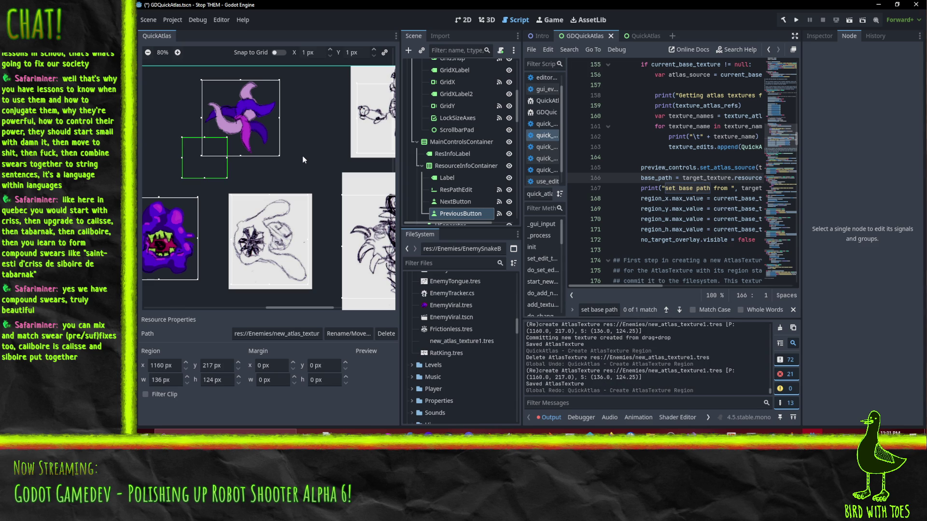
key(ctrl+z)
Step: Resize the RatKing region to fit its sprite, shift it down, then select EnemyMiniboss2
scroll(306, 167, down, 2)
scroll(282, 208, right, 4)
scroll(260, 183, up, 2)
click(246, 159)
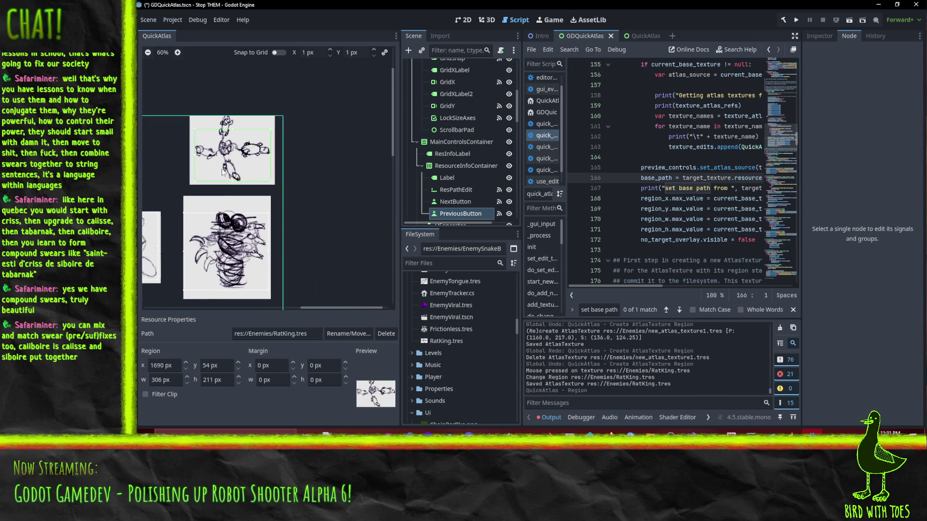
scroll(305, 125, up, 2)
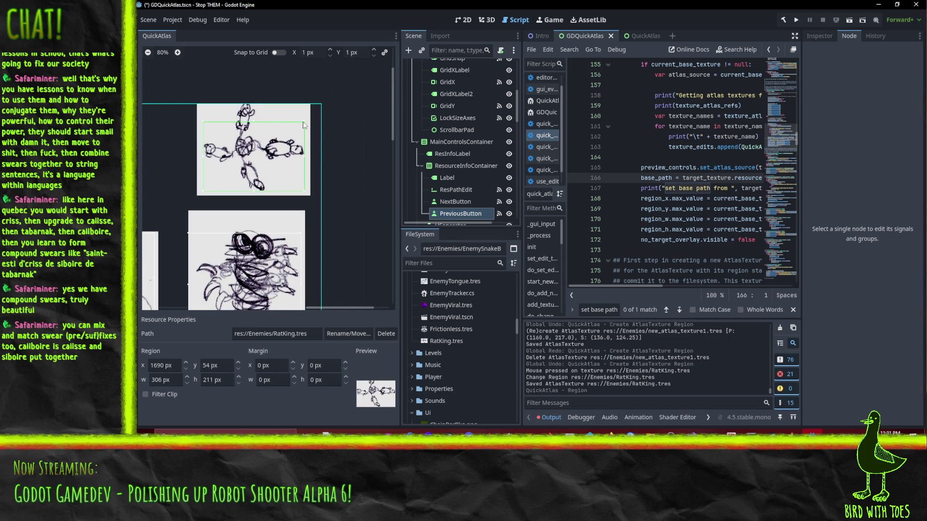
drag(304, 125, 307, 106)
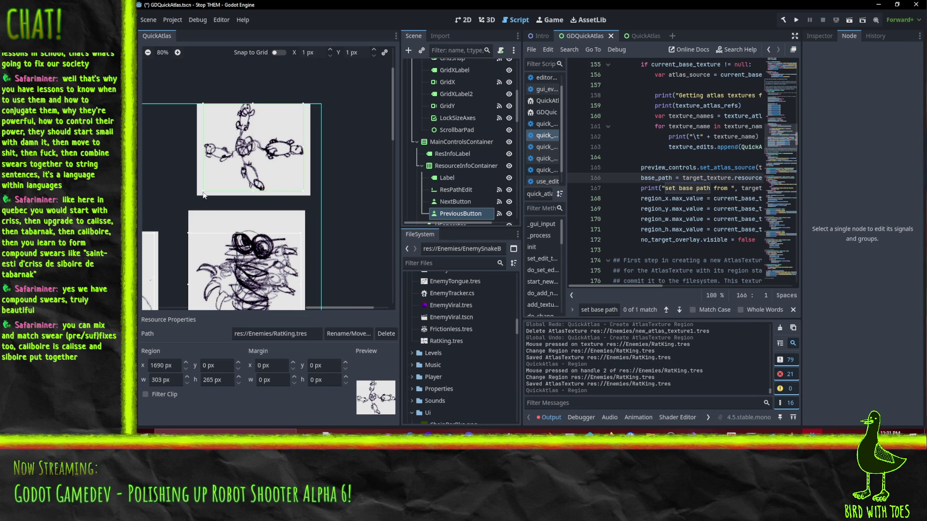
mouse_move(264, 139)
mouse_down()
mouse_move(263, 86)
mouse_move(273, 86)
mouse_move(256, 144)
mouse_move(252, 128)
mouse_move(290, 82)
mouse_move(360, 68)
mouse_up()
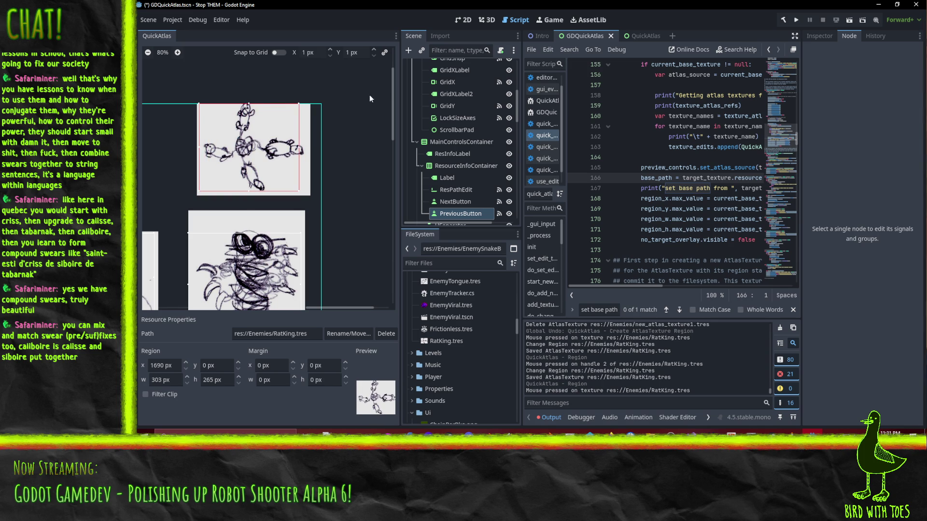
drag(258, 141, 253, 193)
scroll(253, 193, down, 2)
click(252, 195)
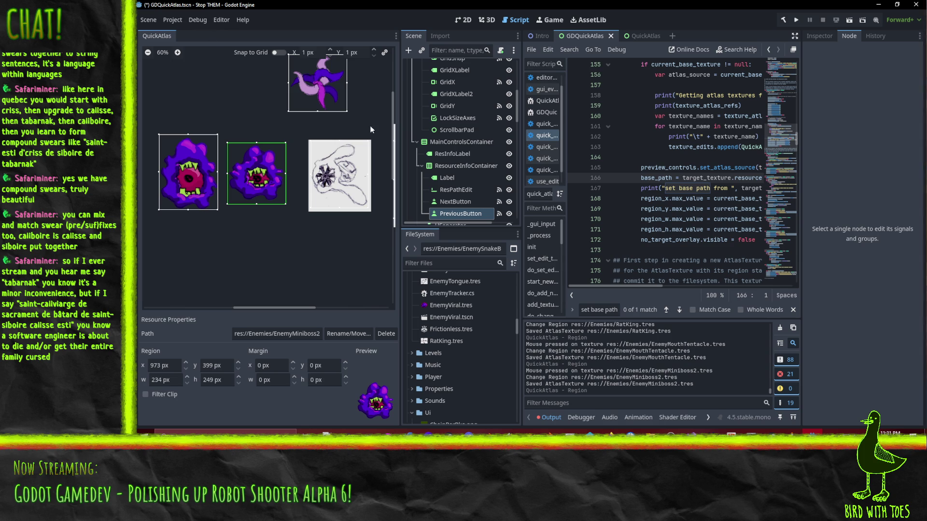
Step: Raise the grid snap step to 4 px, then draw a test region and undo it
click(330, 49)
click(330, 49)
drag(161, 70, 202, 111)
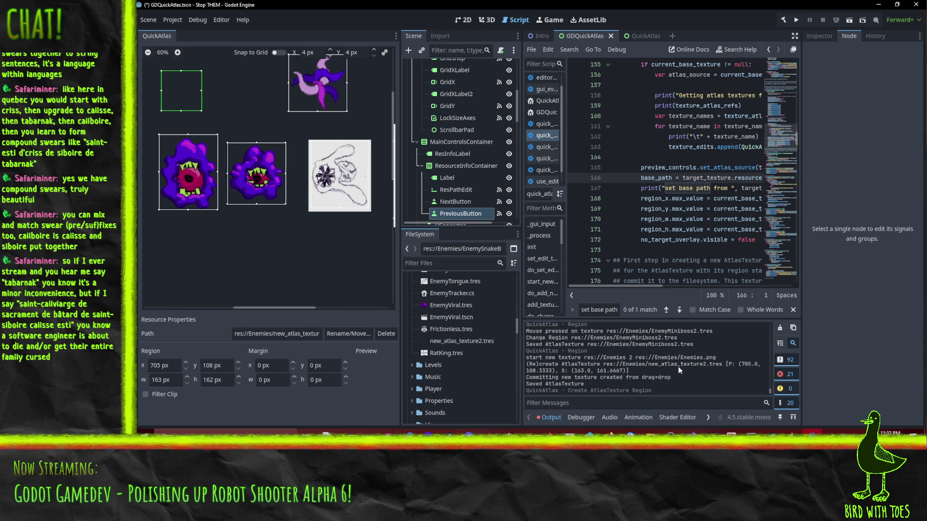
key(ctrl+z)
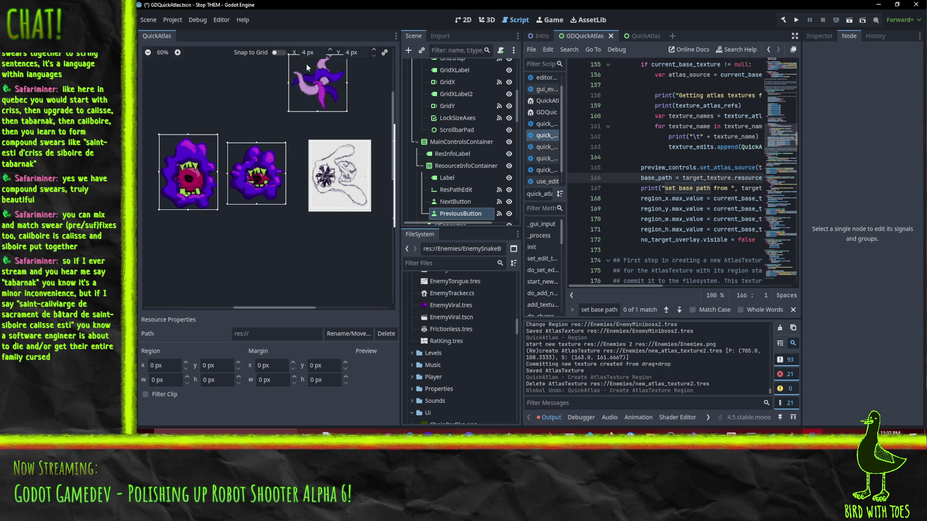
Step: Set the grid snap step back to 1 px, then draw another test region and undo it
click(331, 58)
click(331, 57)
click(331, 58)
click(196, 72)
drag(252, 121, 248, 119)
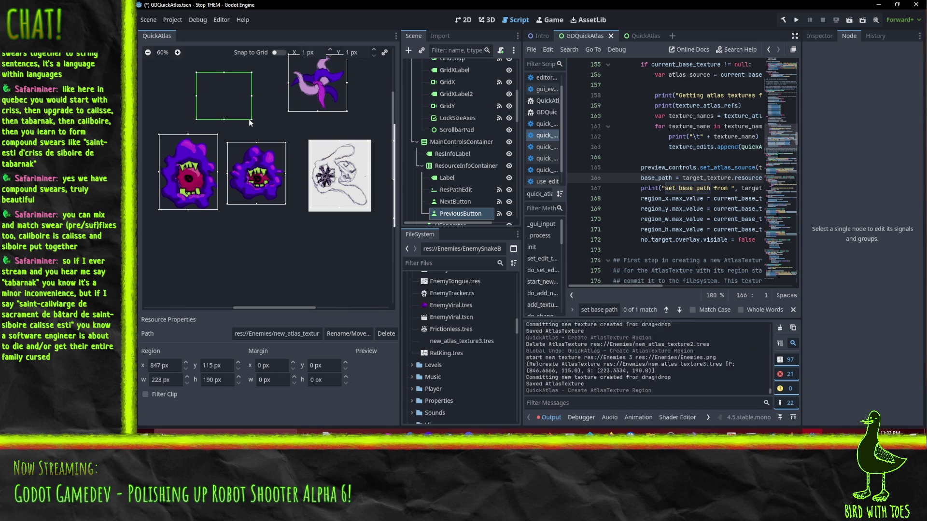
key(ctrl+z)
Step: Try a snapped test region, undo it, and leave Snap to Grid switched on
click(278, 52)
drag(218, 73, 265, 121)
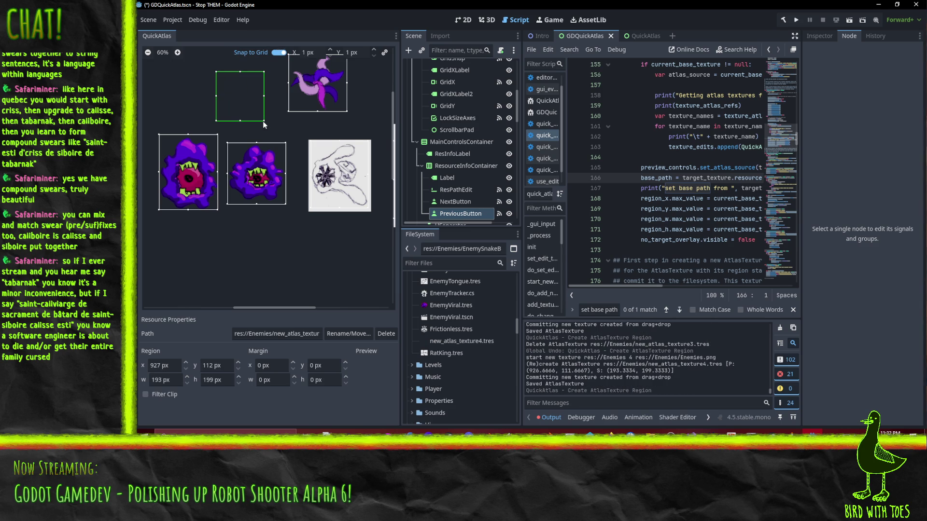
key(ctrl+z)
click(279, 53)
click(279, 53)
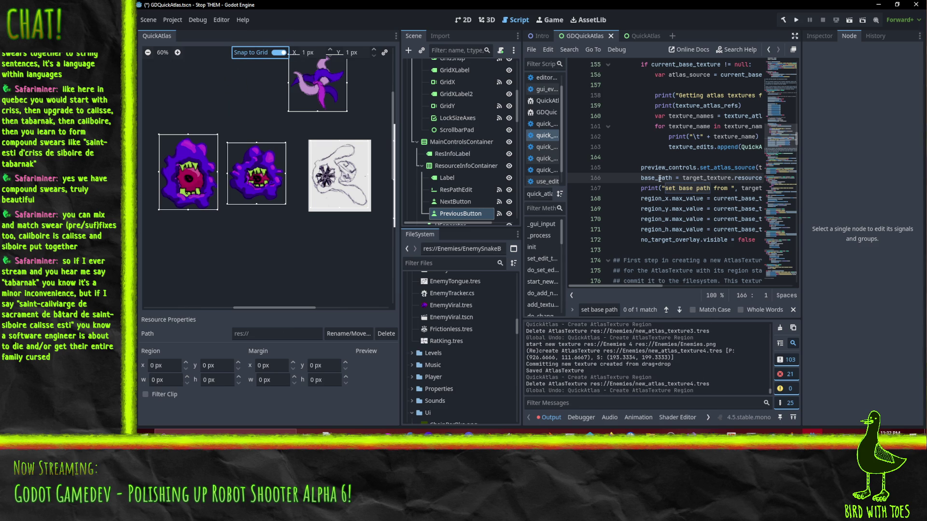
Step: Cut the set-base-path print line, briefly search the script for 'snap', and save
click(711, 157)
click(677, 188)
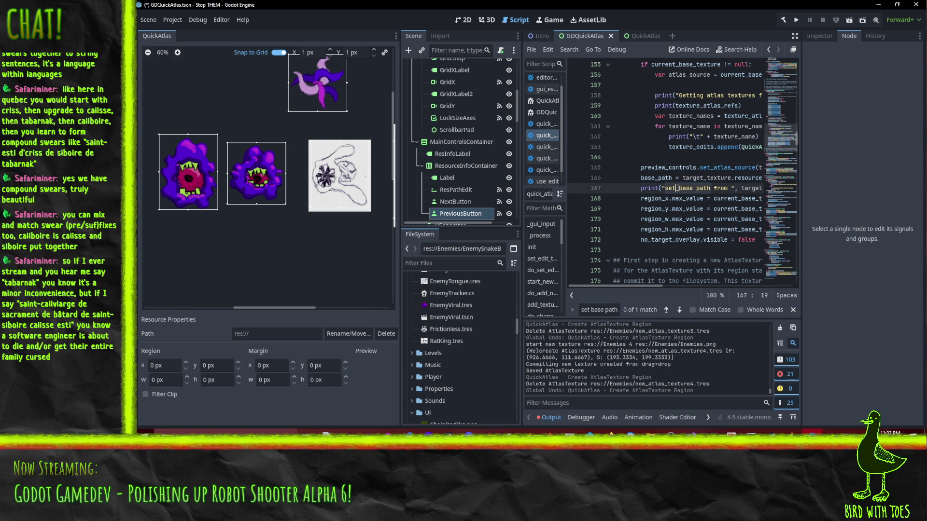
key(ctrl+x)
scroll(690, 168, up, 1)
key(ctrl+f)
text(snap)
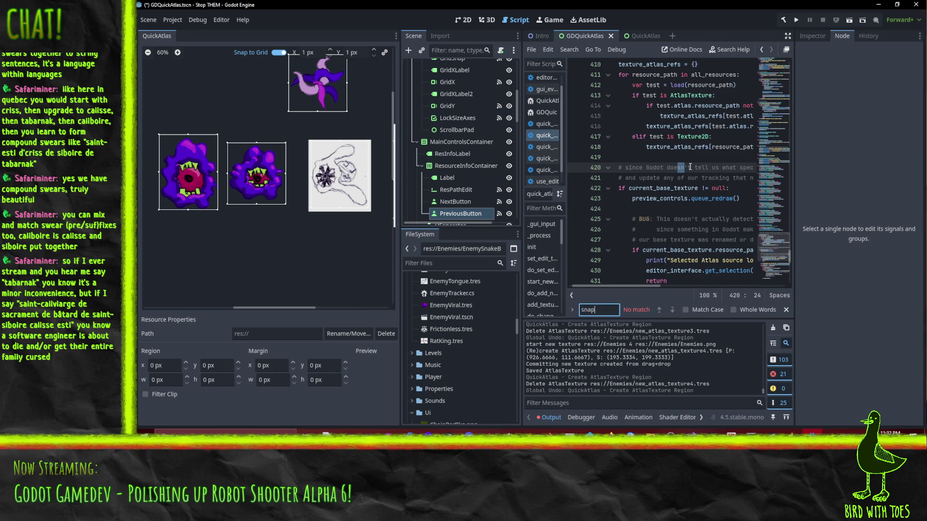
key(Escape)
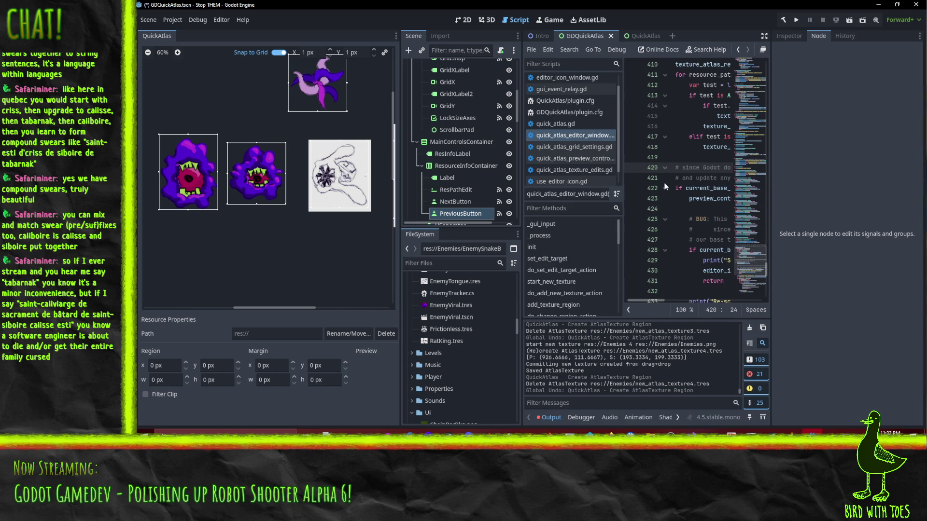
key(ctrl+s)
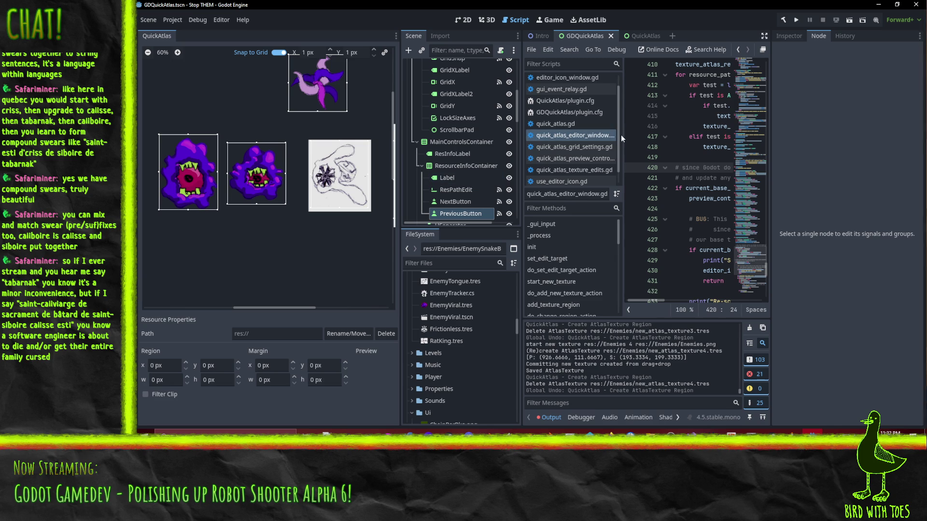
Step: Widen the code editor by shrinking the script list and narrowing the scene tree dock
drag(621, 132, 578, 132)
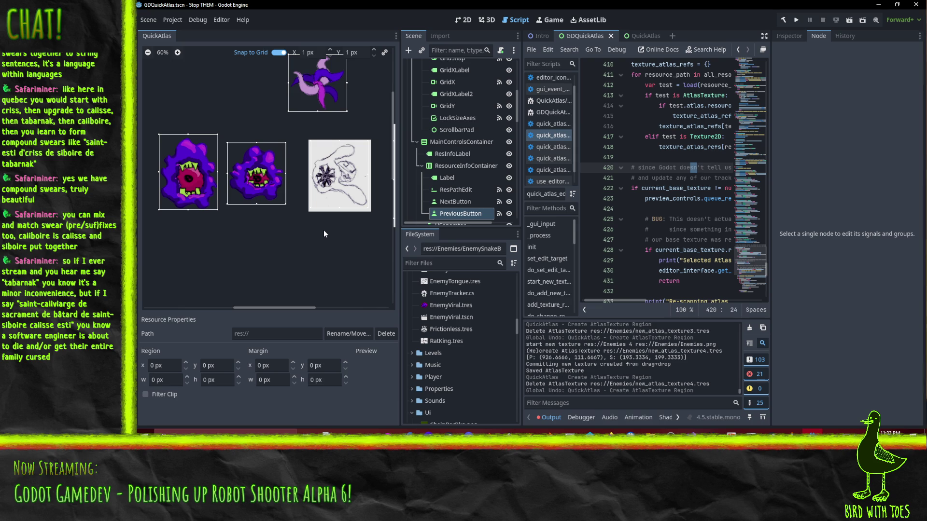
mouse_move(524, 134)
mouse_down()
mouse_move(464, 131)
mouse_move(480, 131)
mouse_up()
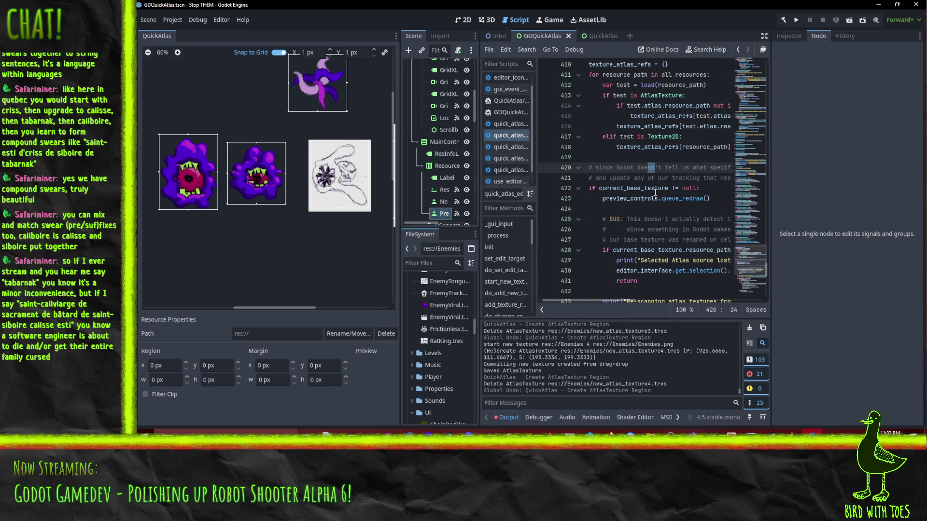
mouse_move(587, 302)
mouse_down()
mouse_move(605, 304)
mouse_move(575, 309)
mouse_up()
scroll(699, 171, up, 3)
scroll(699, 172, up, 3)
scroll(676, 212, down, 4)
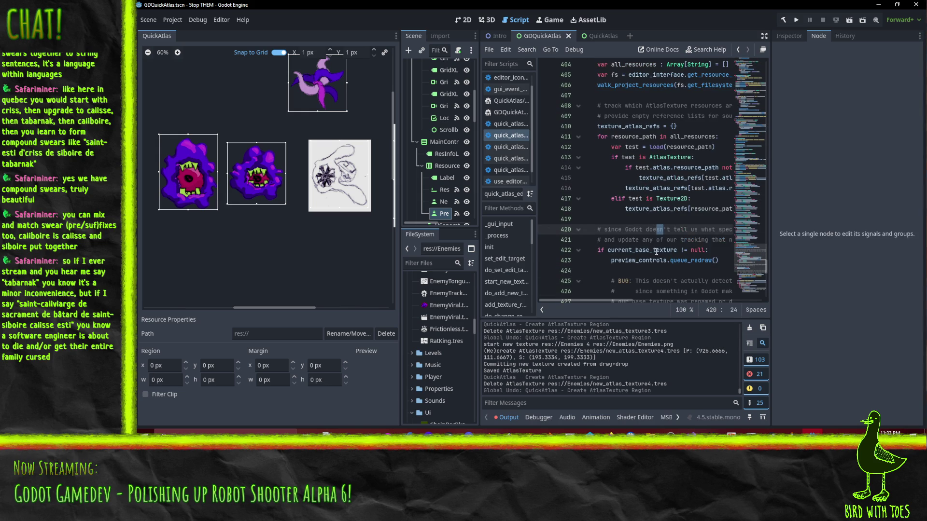
mouse_move(600, 301)
mouse_down()
mouse_move(671, 297)
mouse_move(617, 300)
mouse_move(625, 300)
mouse_up()
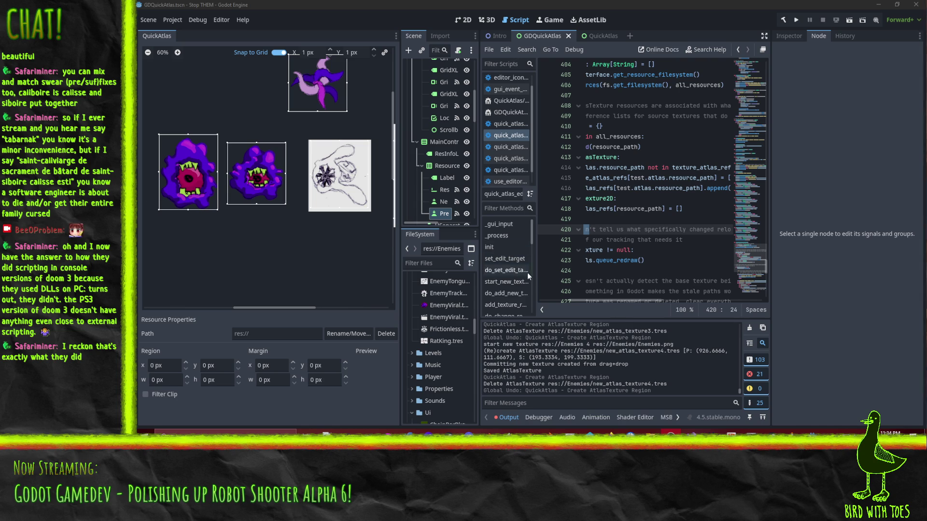
mouse_move(595, 300)
mouse_down()
mouse_move(547, 300)
mouse_move(636, 305)
mouse_move(580, 303)
mouse_up()
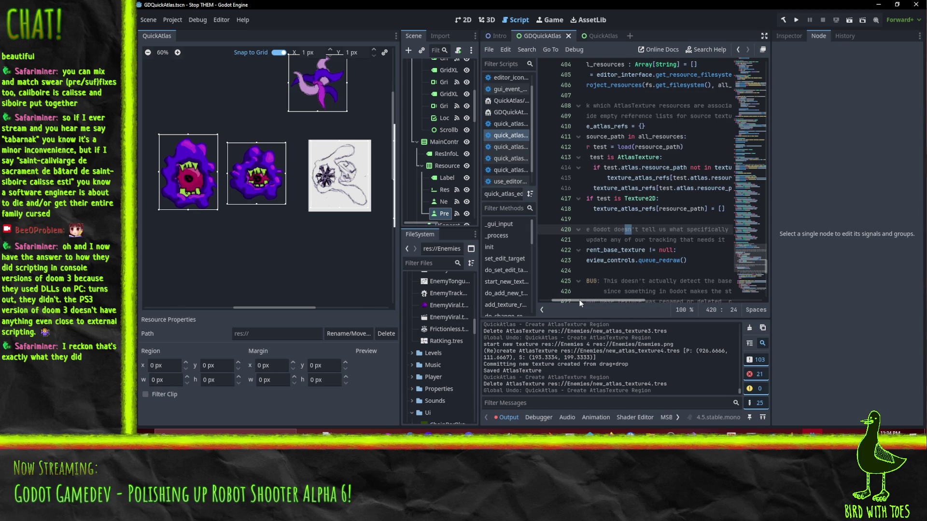
mouse_move(580, 303)
mouse_down()
mouse_move(565, 297)
mouse_move(635, 297)
mouse_move(564, 291)
mouse_up()
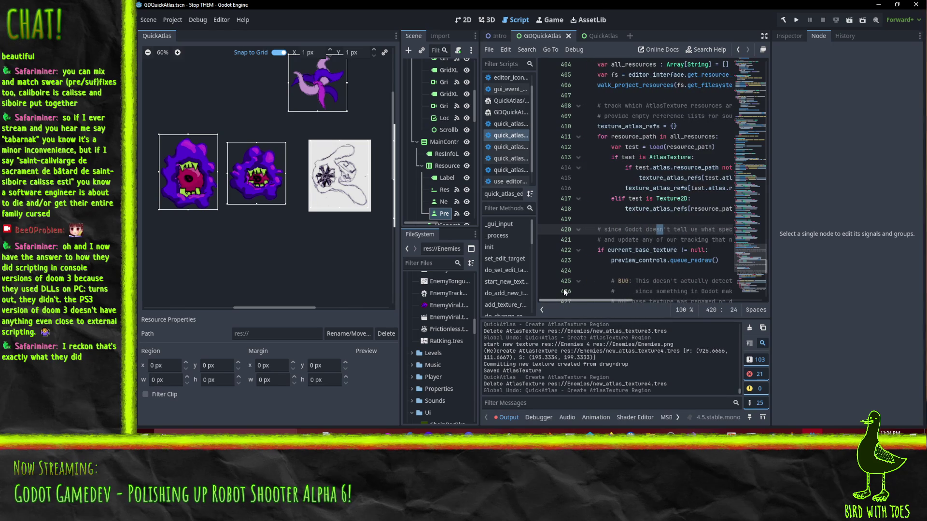
scroll(631, 256, up, 9)
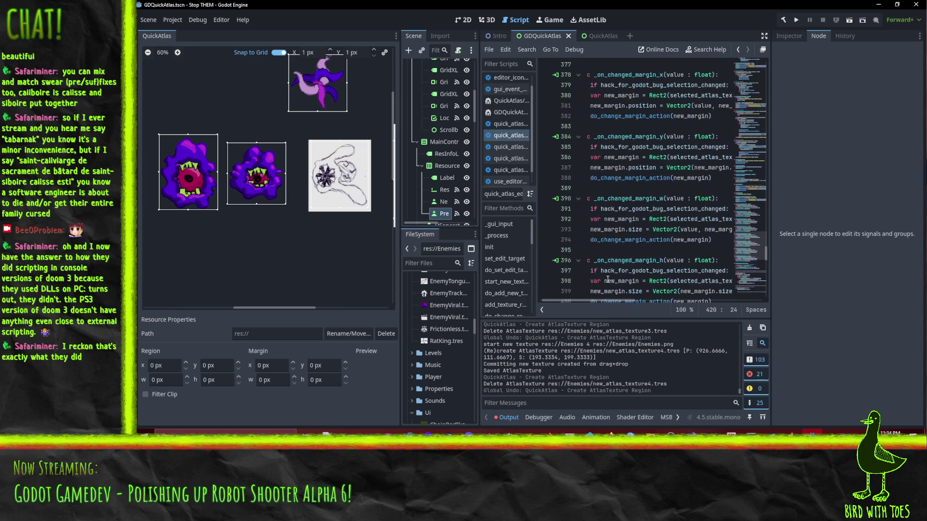
Step: Remove the breakpoints on lines 361 and 367
scroll(680, 262, up, 9)
scroll(680, 262, up, 2)
click(545, 209)
click(545, 271)
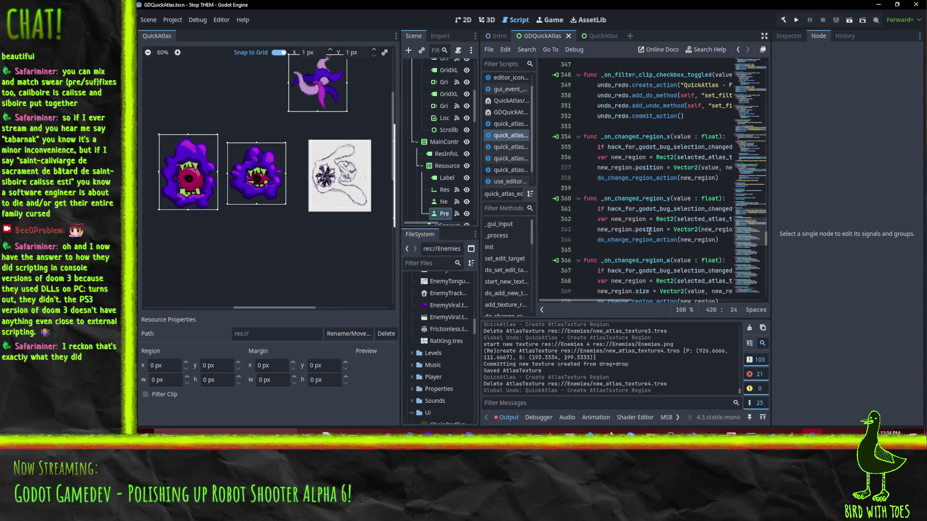
Step: Move to the variable declarations, checking selected_atlas_texture (line 54) and editor_interface (line 48)
scroll(608, 246, down, 3)
scroll(663, 224, down, 2)
scroll(663, 224, up, 15)
scroll(654, 226, up, 6)
scroll(661, 232, up, 20)
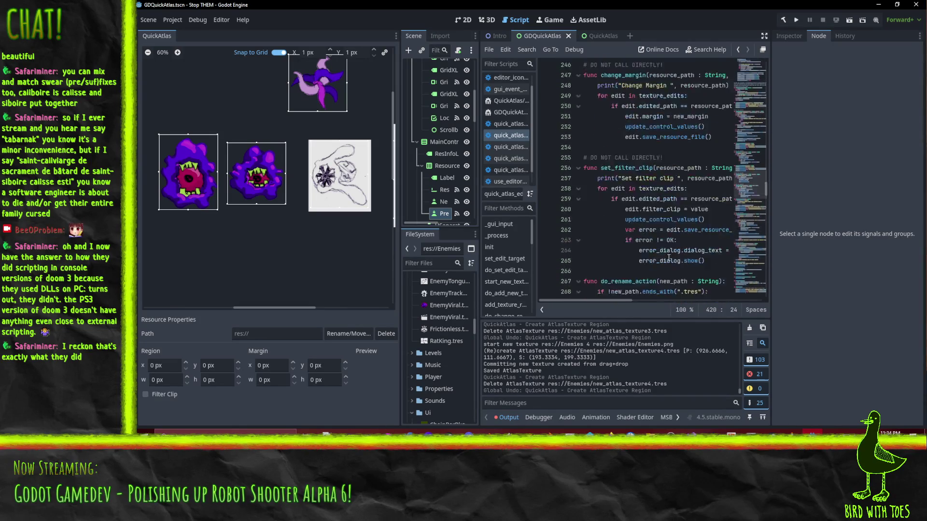
scroll(662, 252, up, 20)
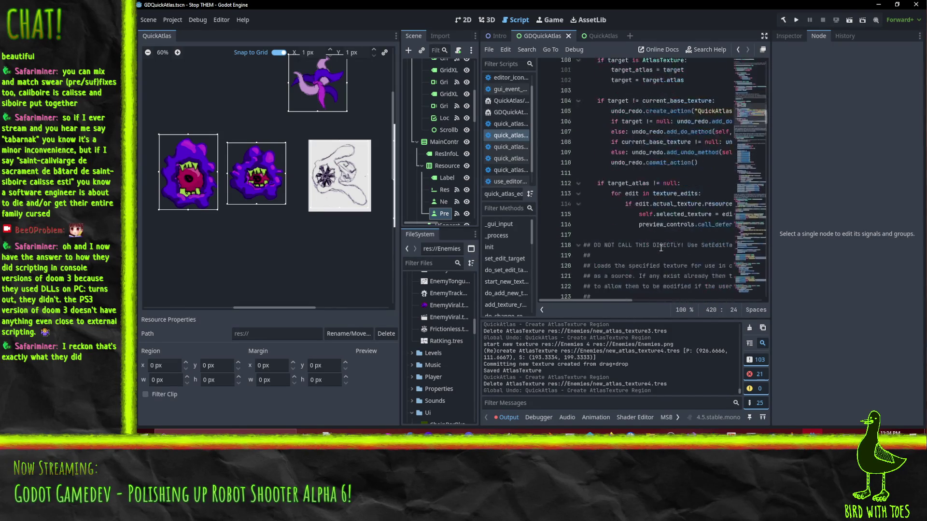
scroll(659, 242, up, 7)
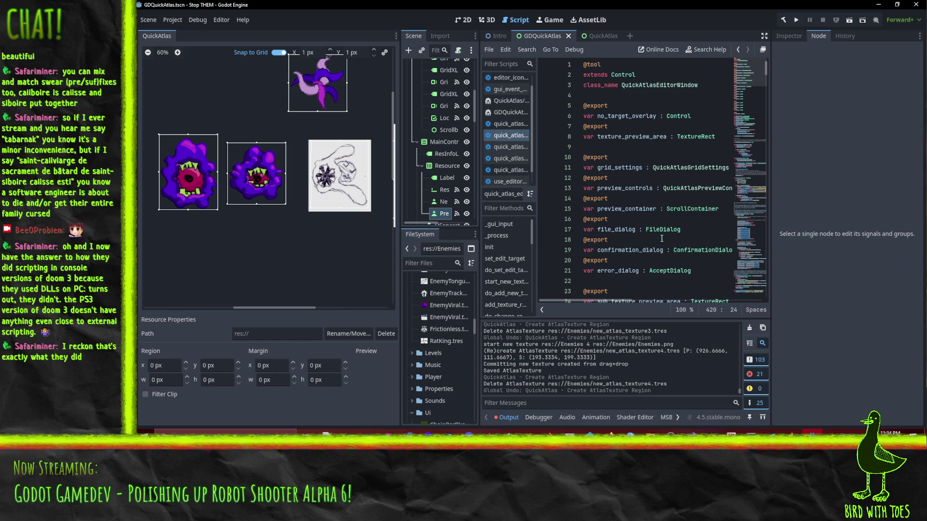
scroll(662, 239, down, 4)
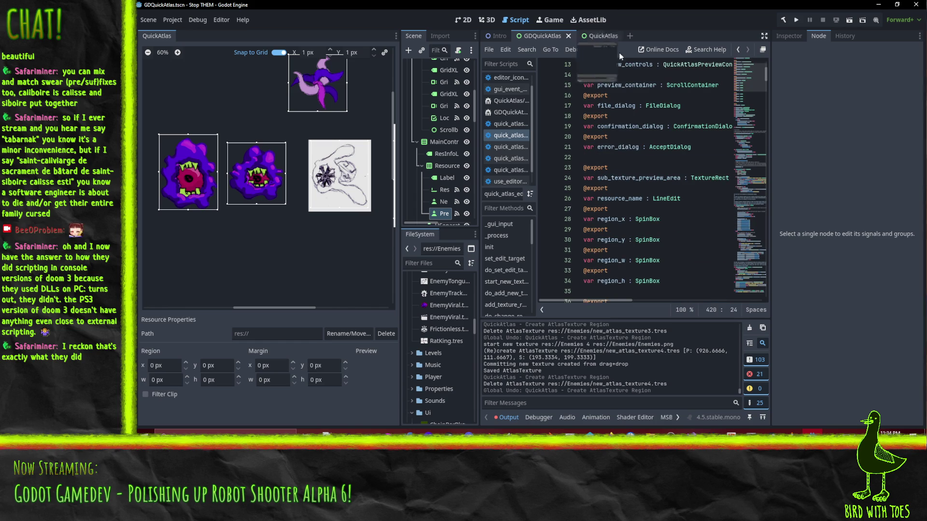
scroll(637, 121, down, 9)
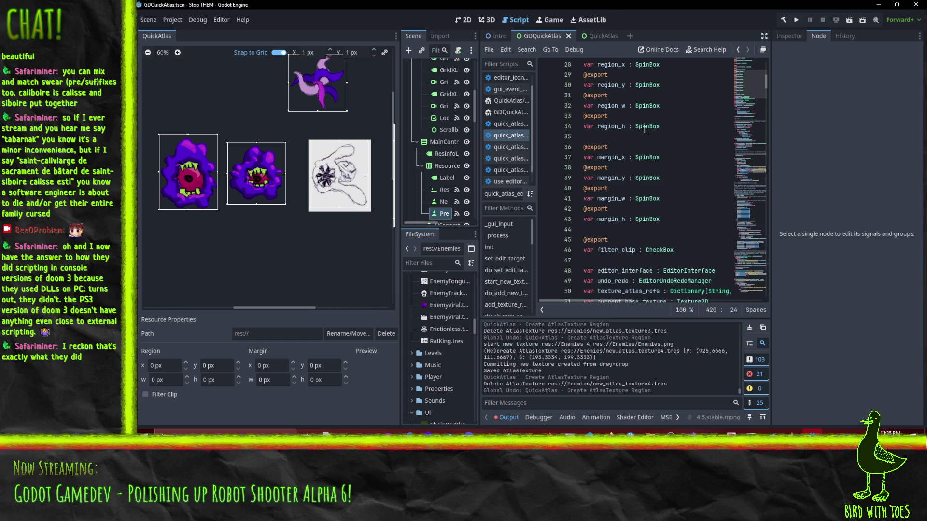
scroll(647, 138, down, 1)
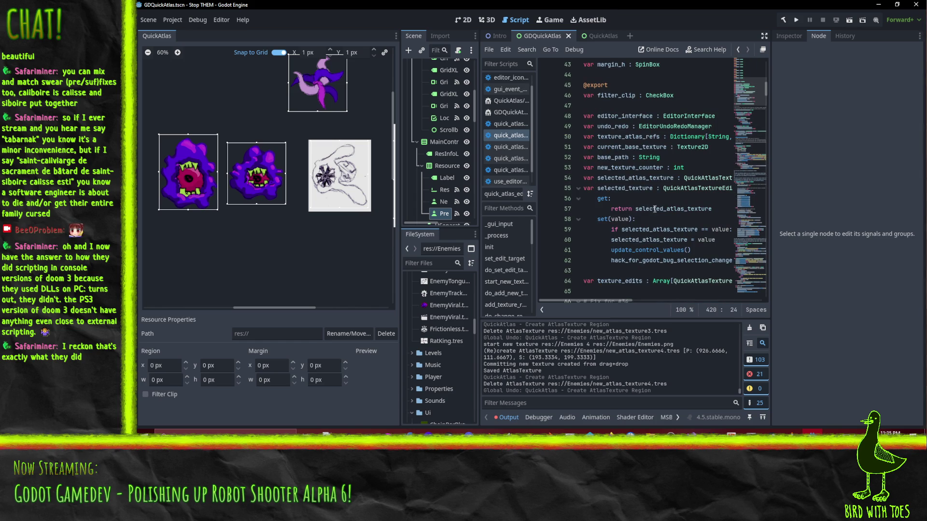
mouse_move(659, 209)
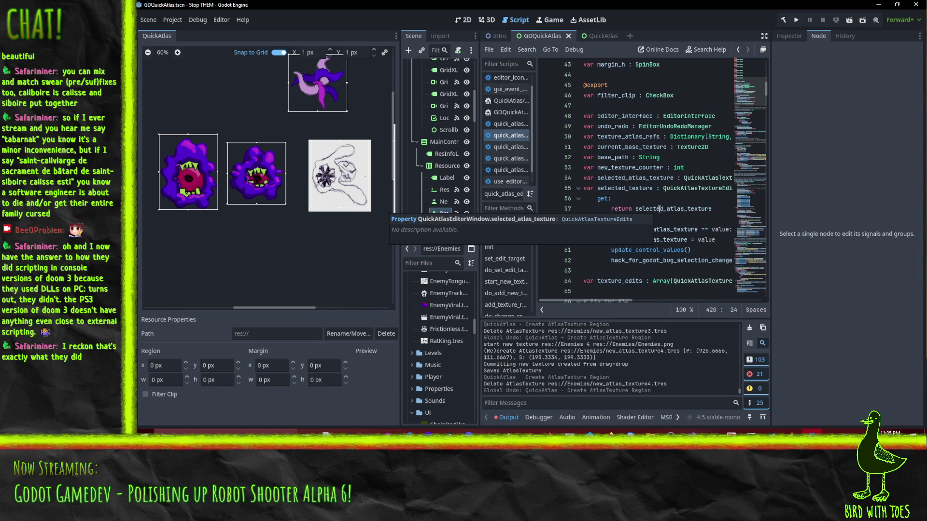
click(674, 179)
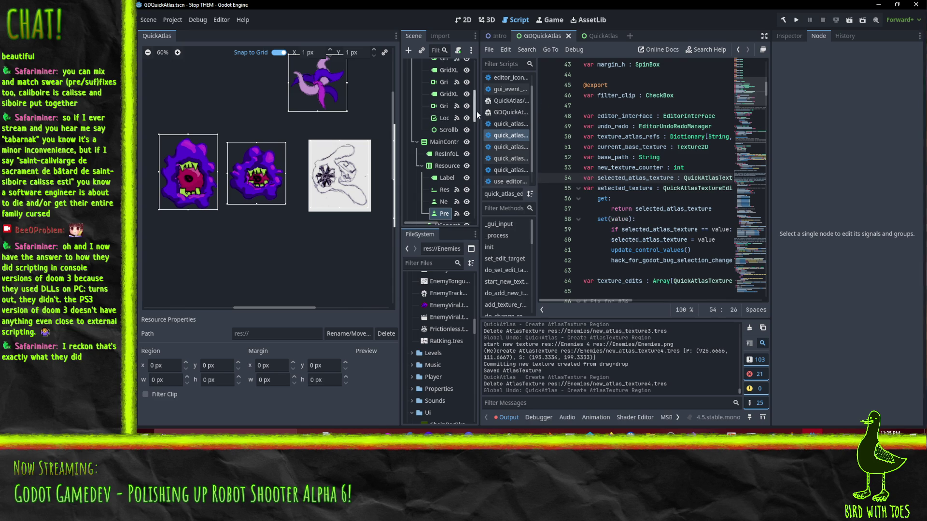
drag(478, 112, 461, 113)
click(628, 116)
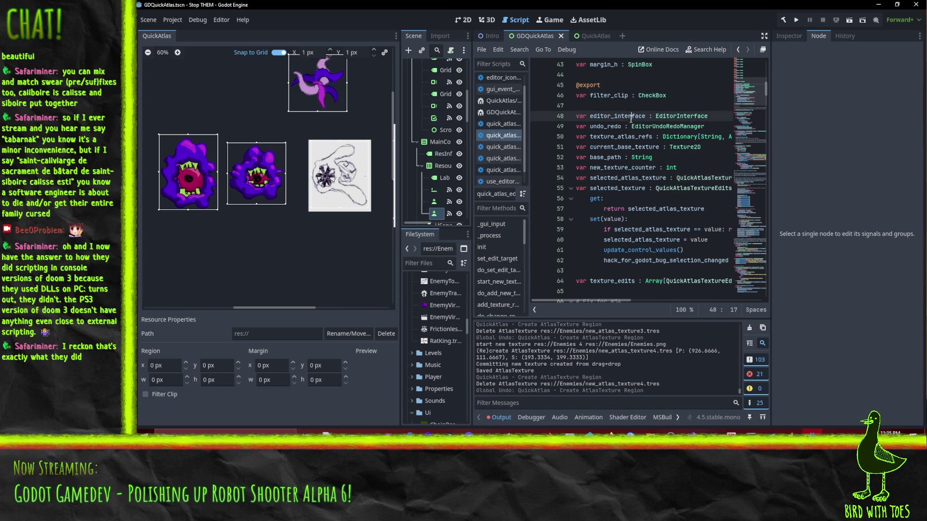
Step: Search all project files for 'snap' and browse the results
key(ctrl+shift+f)
text(snap)
key(Return)
scroll(525, 383, down, 3)
scroll(525, 381, down, 4)
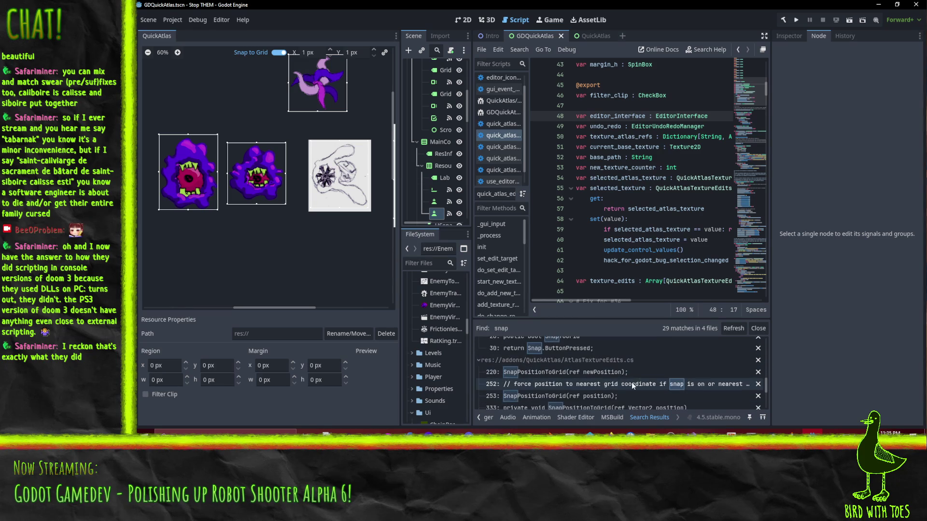
scroll(534, 374, down, 8)
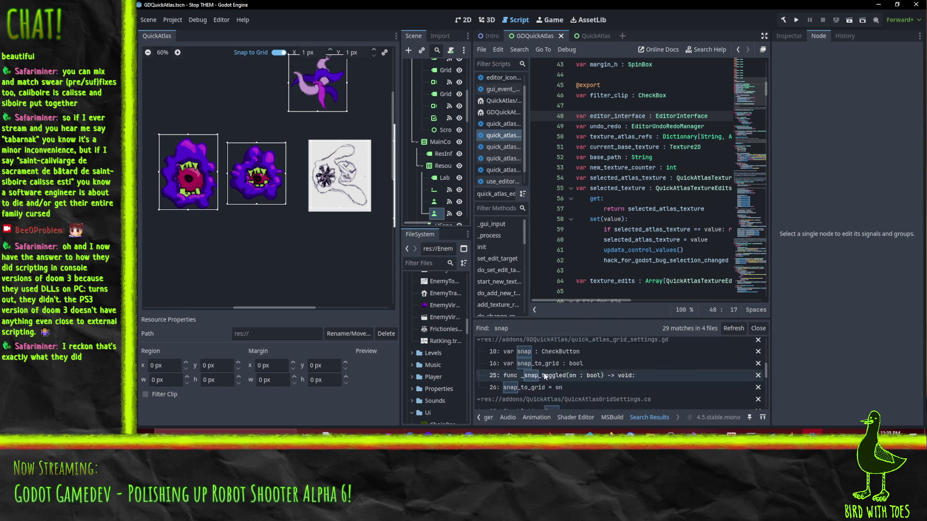
scroll(614, 371, up, 2)
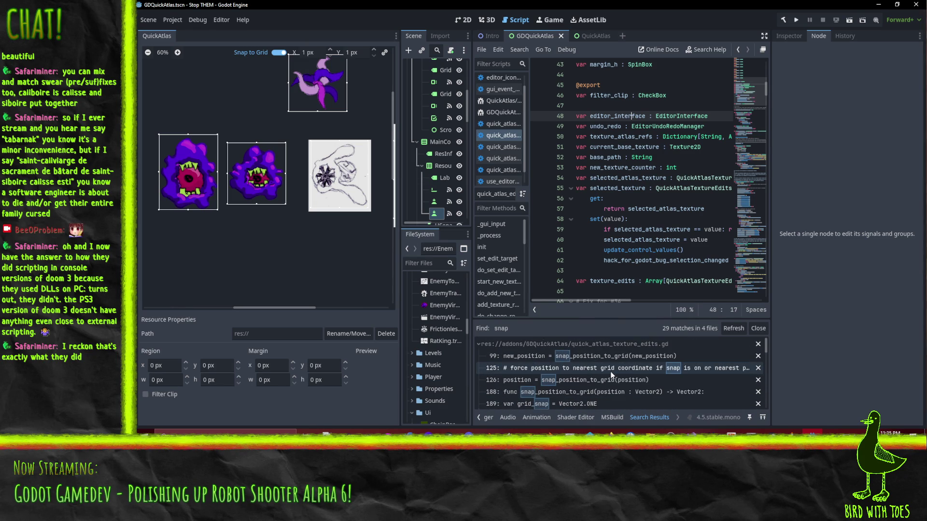
Step: Follow the line 99 snap_position_to_grid call to its function definition at line 188
click(535, 357)
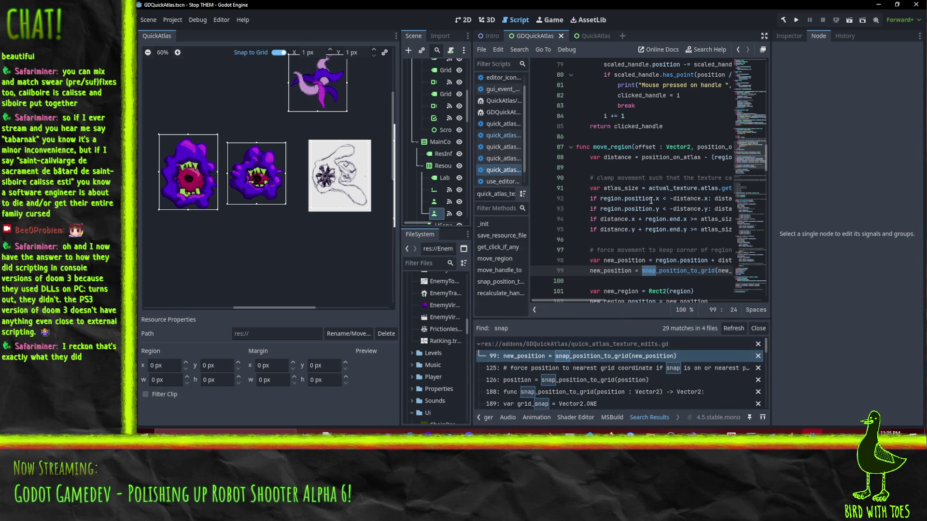
double_click(664, 269)
key(ctrl+f)
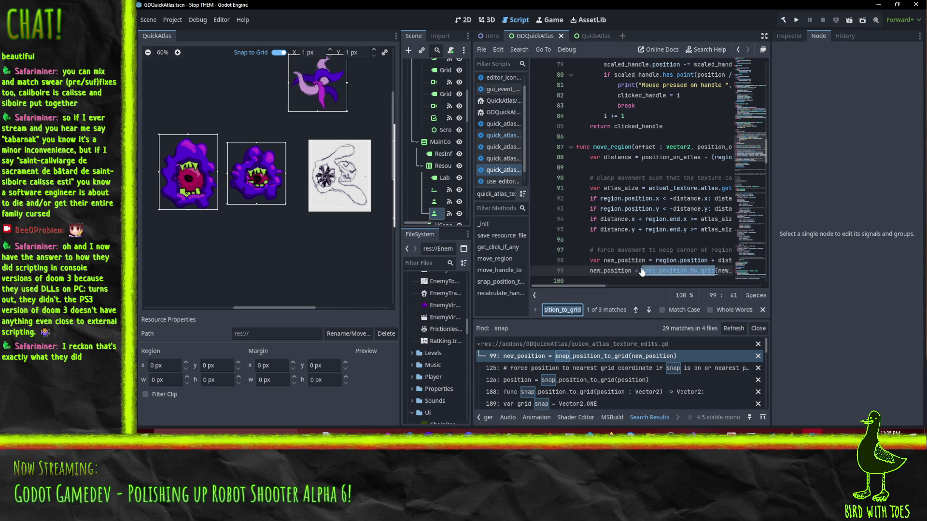
click(647, 312)
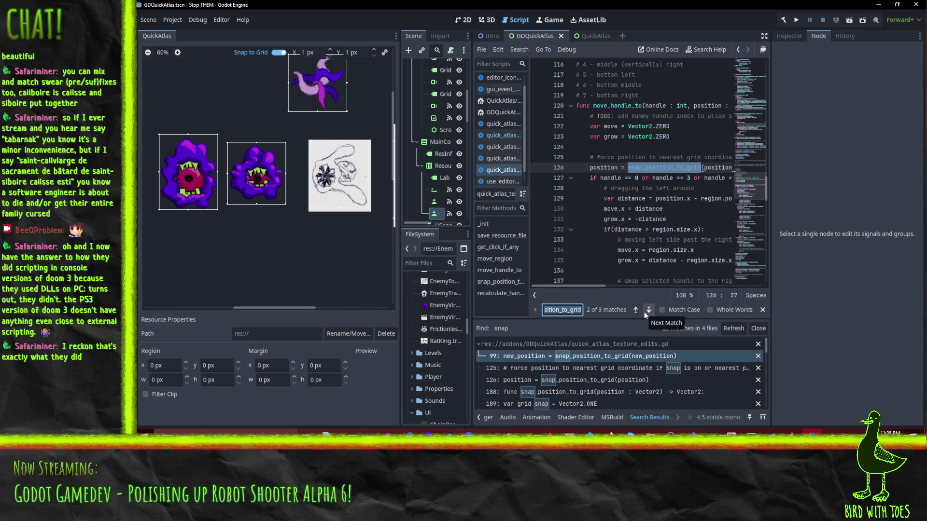
click(646, 310)
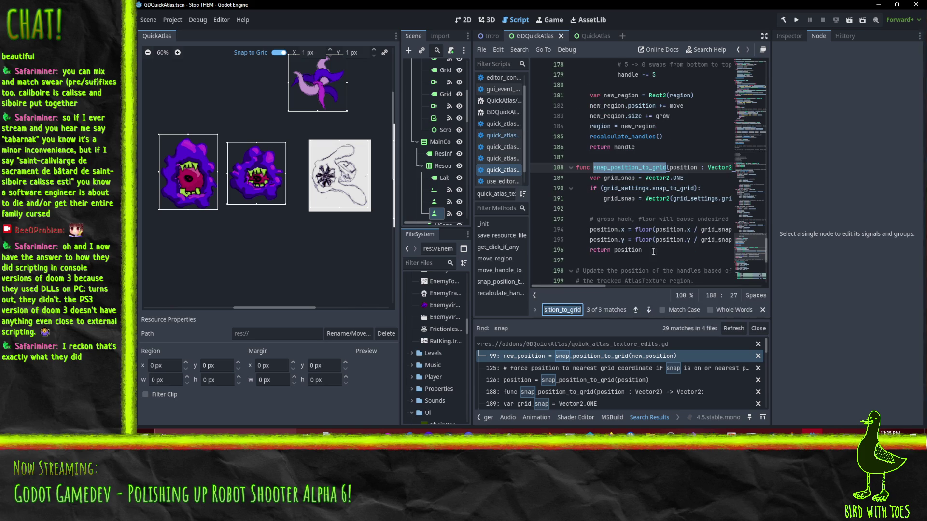
Step: Place the caret on line 191 inside snap_position_to_grid
scroll(663, 250, up, 1)
click(681, 210)
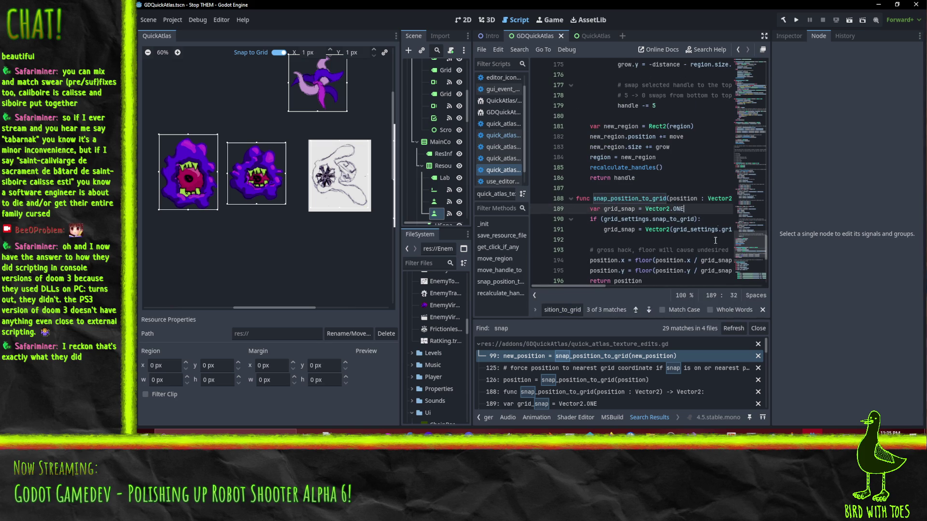
key(Down)
key(Down)
key(Down)
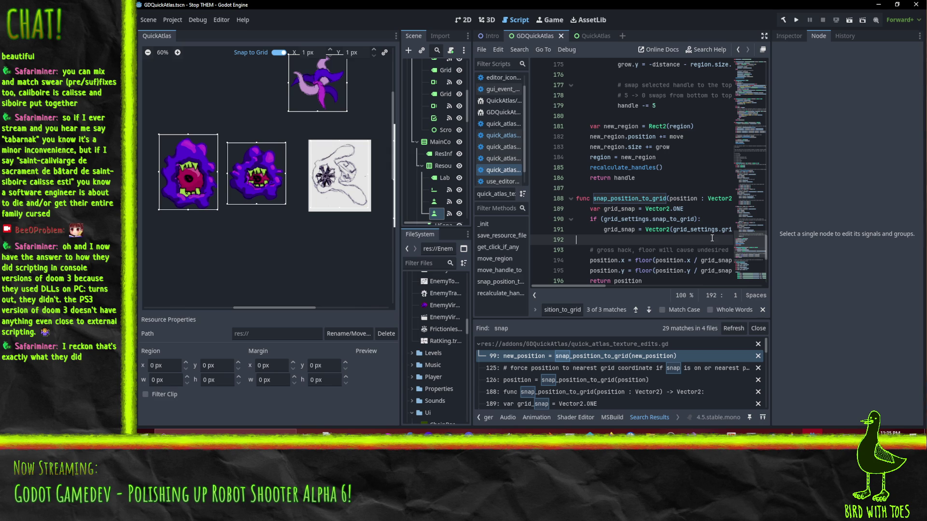
scroll(730, 213, down, 2)
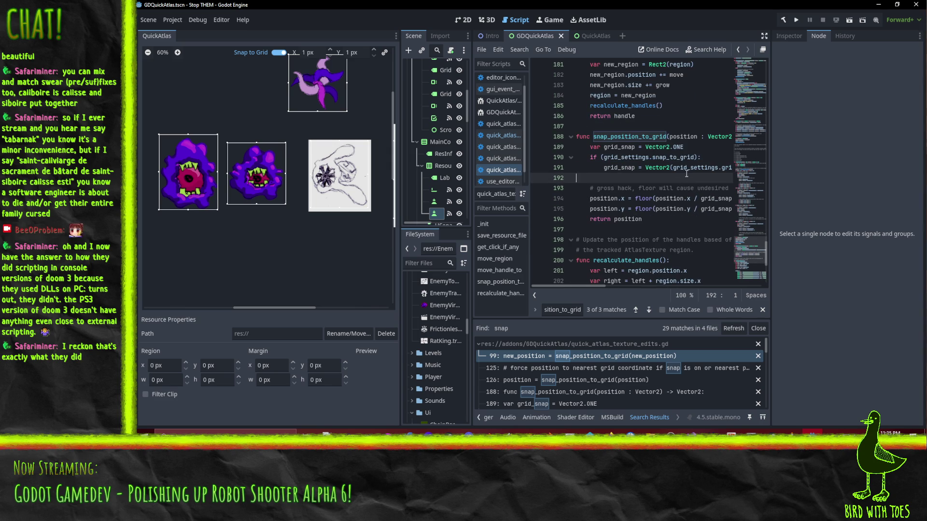
click(625, 167)
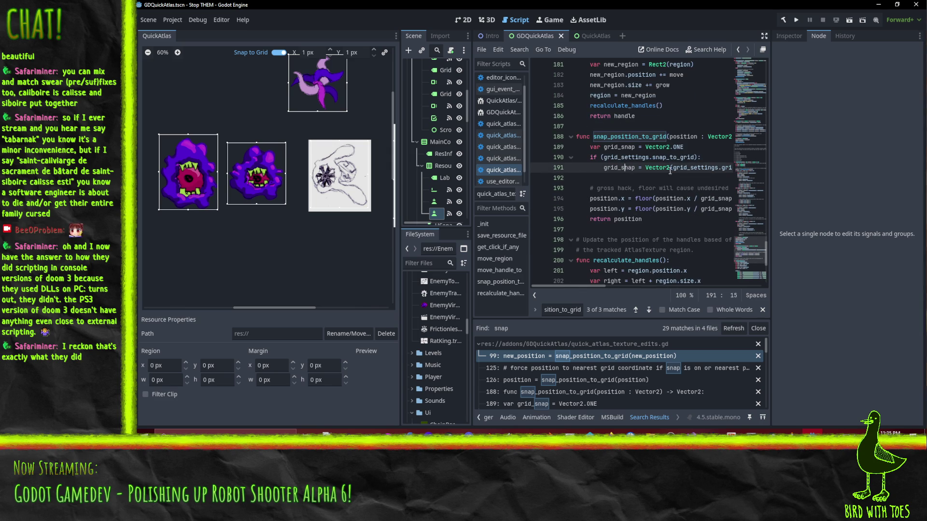
Step: Add a new line 193 starting print("snap ", position, " to
key(Home)
key(Down)
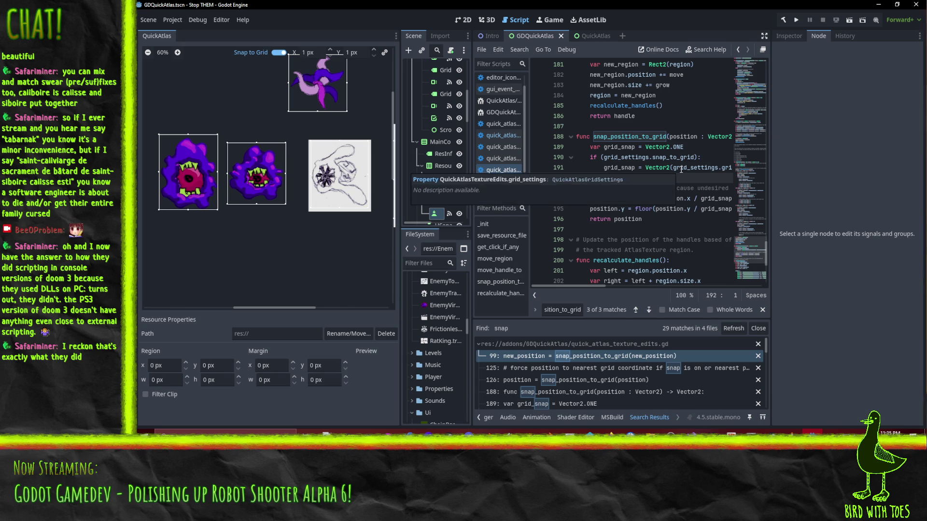
key(Return)
key(Tab)
text(print)
key(BackSpace)
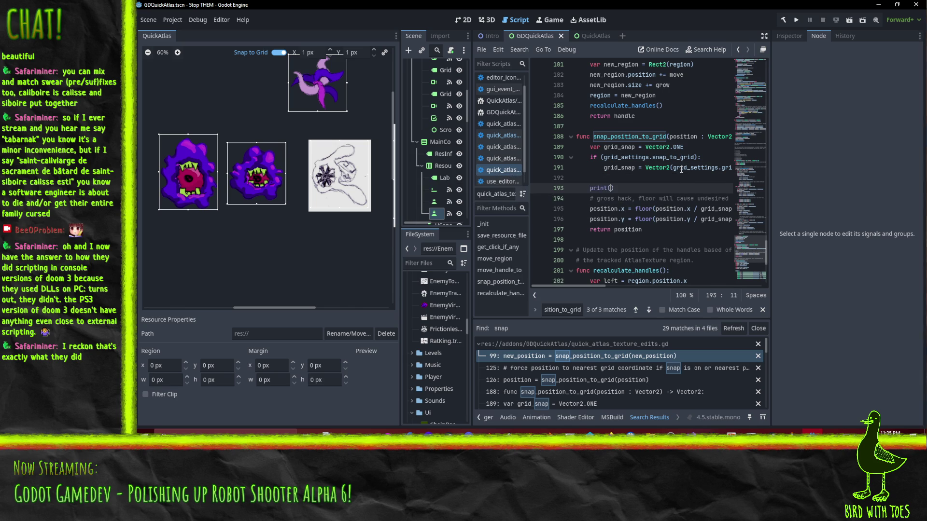
text((sn)
key(BackSpace)
key(BackSpace)
text("snap ")
text(, position)
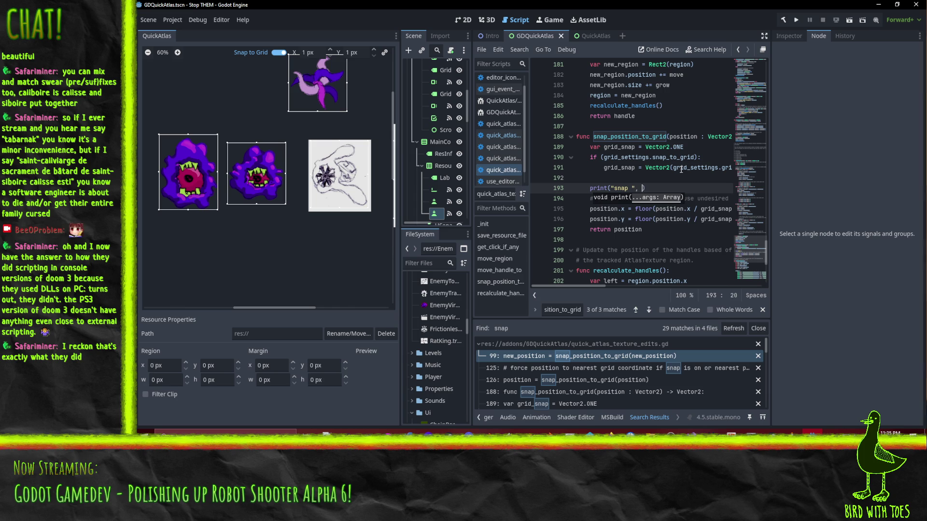
text(, )
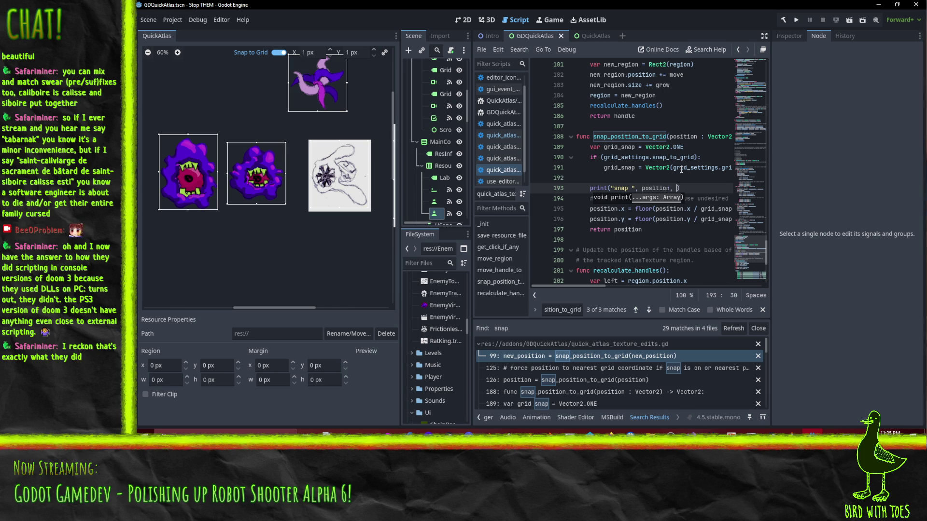
text(" to)
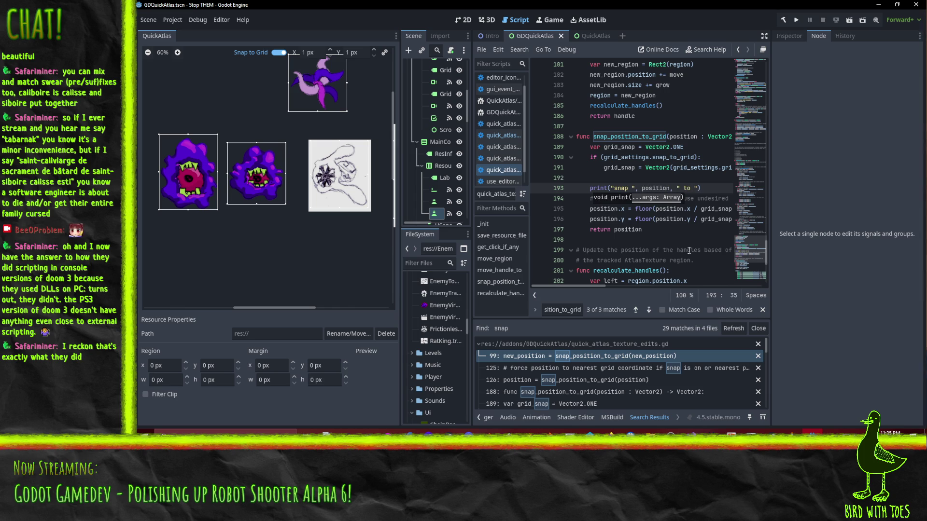
Step: Paste the floor-snapped x expression into the print after " to (", followed by " , "
click(714, 213)
key(End)
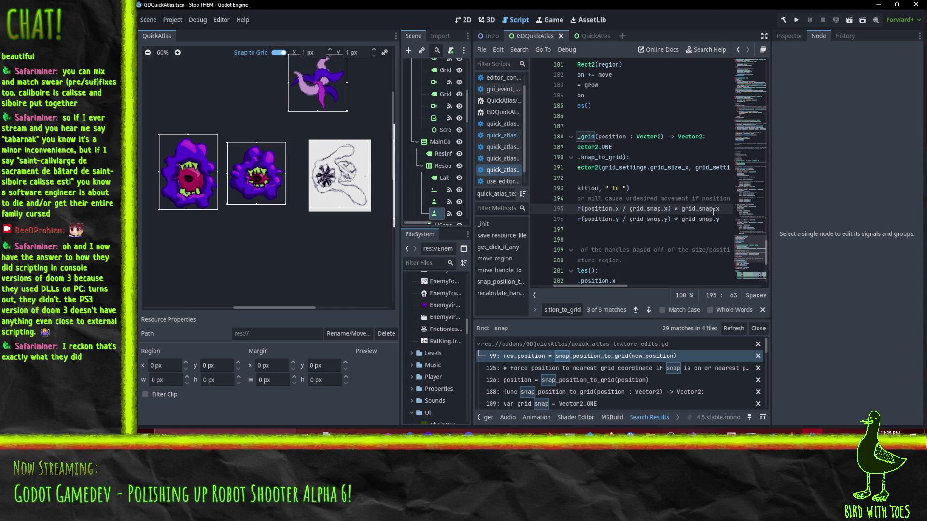
click(628, 210)
key(Up)
key(End)
key(Down)
key(Home)
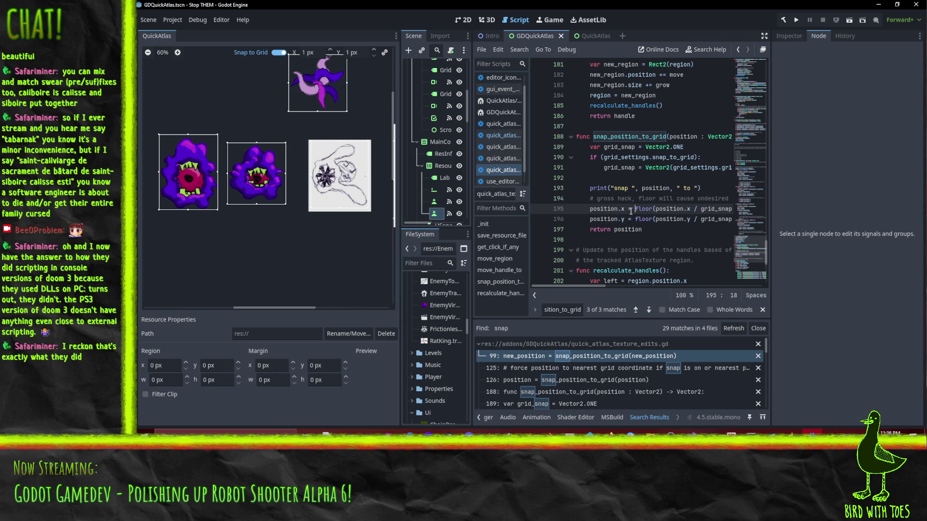
key(Up)
key(End)
key(Up)
key(Left)
key(Left)
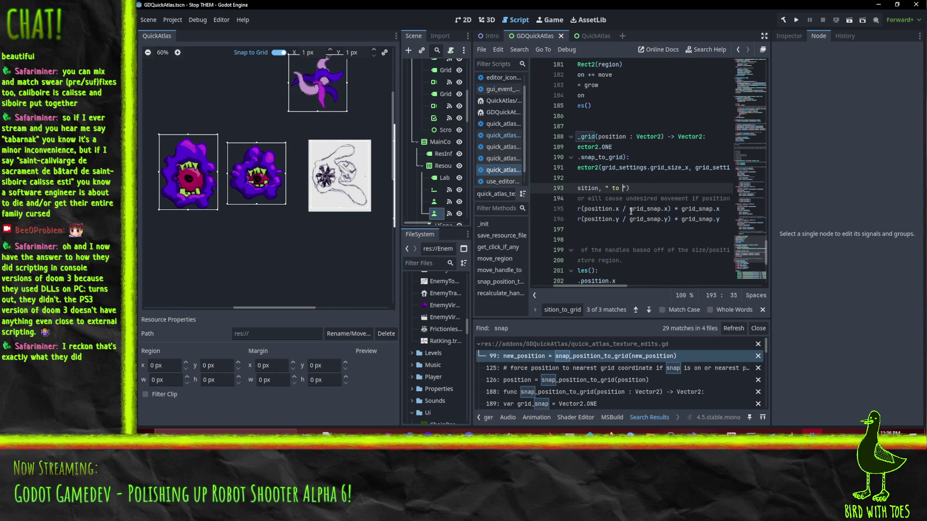
text(())
key(BackSpace)
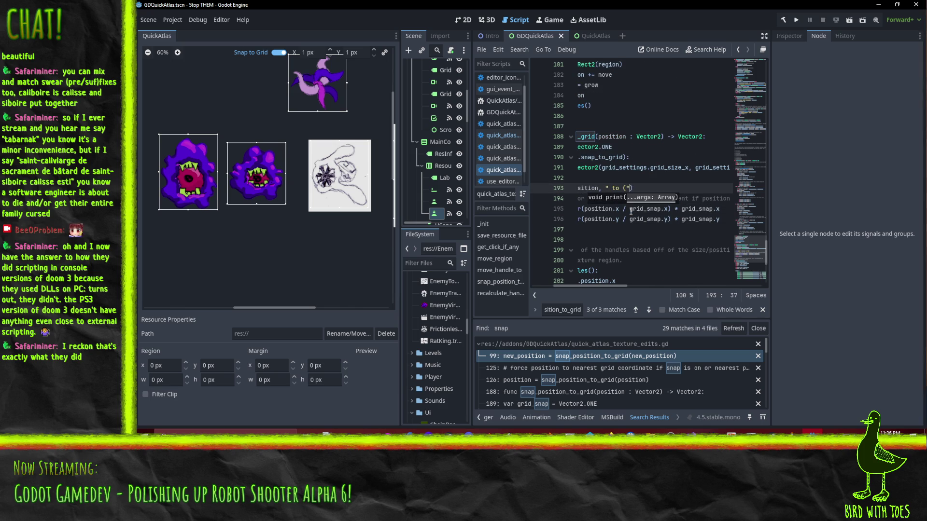
key(ctrl+v)
text(, " )
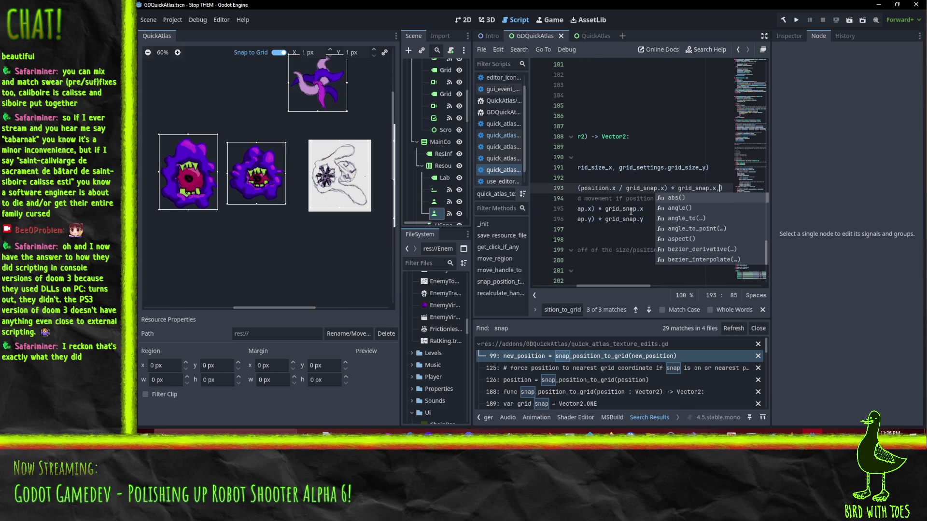
text(, ")
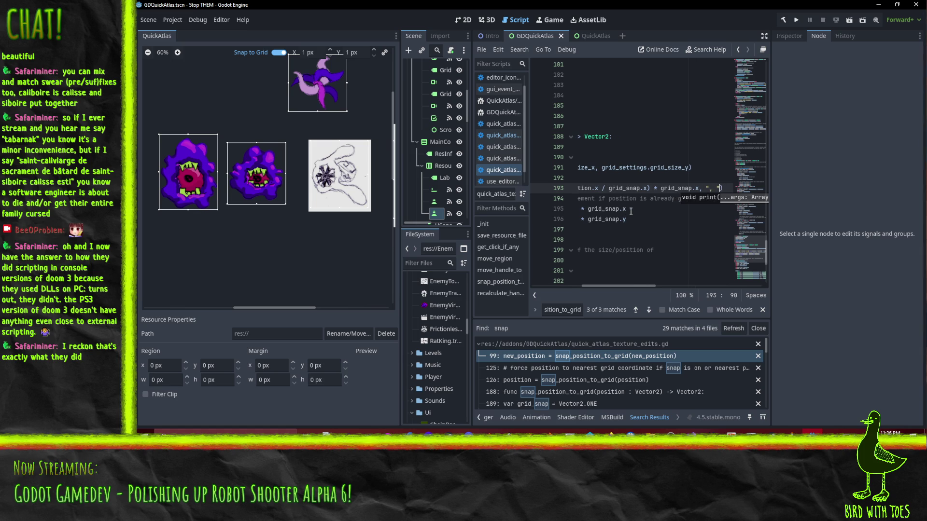
Step: Paste the floor-snapped y expression, fix the missing comma, and close the string with ")"
mouse_move(630, 219)
mouse_down()
mouse_move(579, 220)
mouse_move(636, 222)
mouse_up()
key(Up)
key(Up)
key(Up)
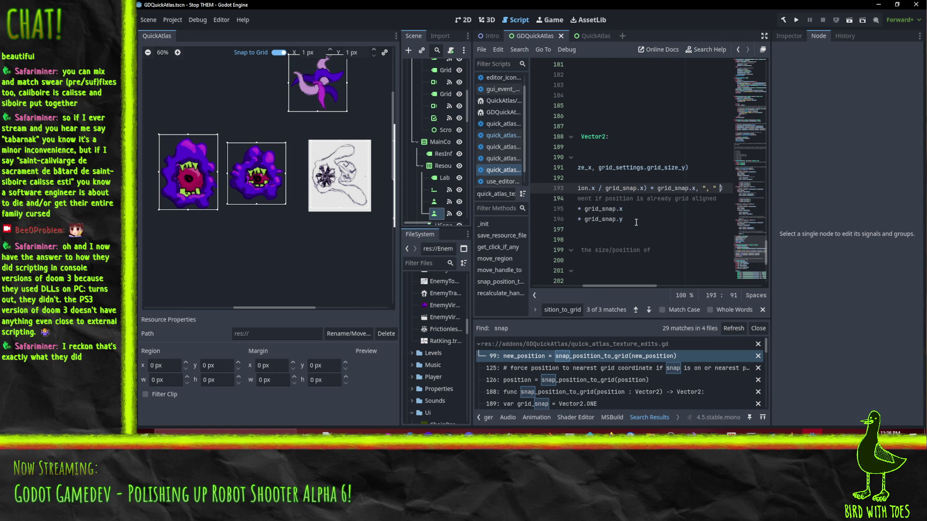
key(ctrl+v)
key(Left)
key(Left)
key(Left)
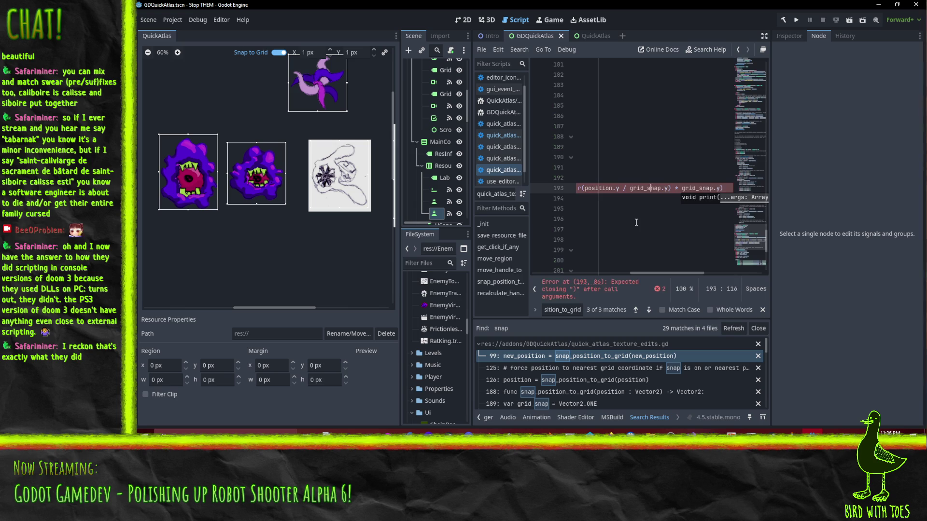
key(Left)
key(Left)
key(Left)
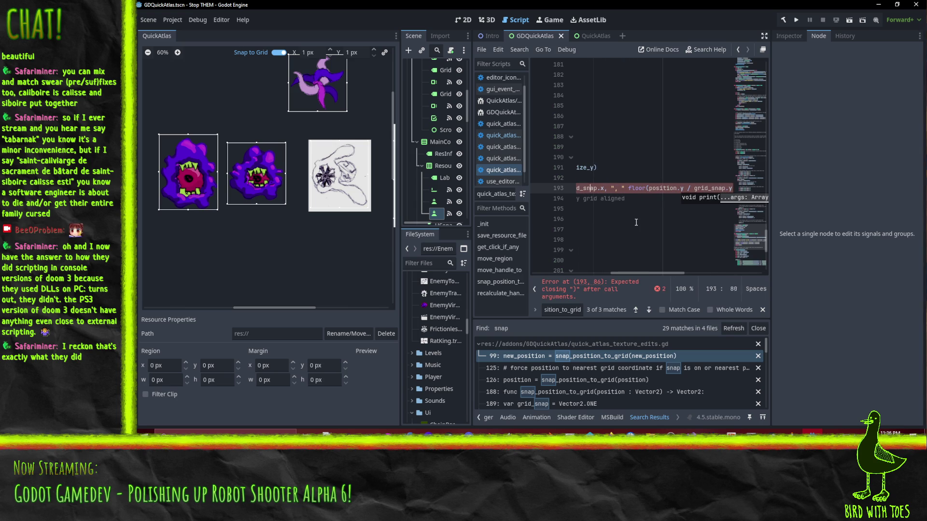
text(,)
key(End)
text(, ")
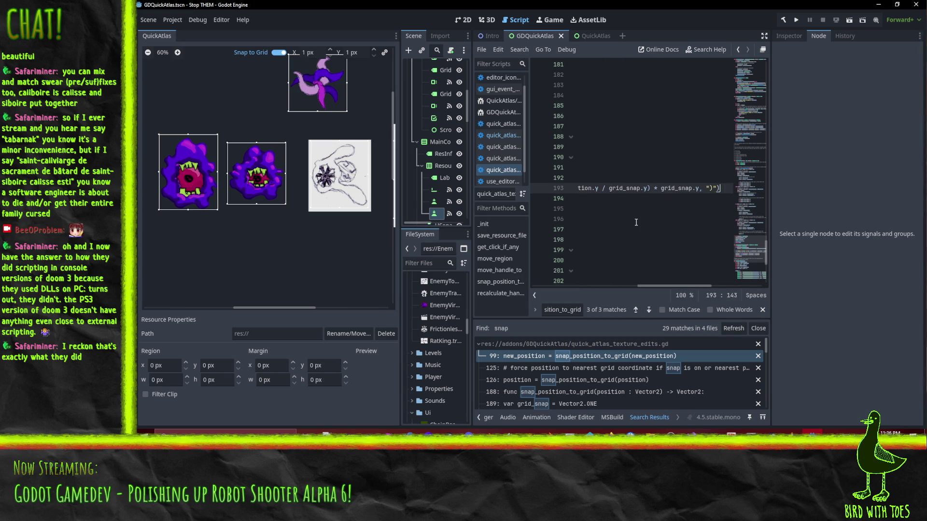
key(Home)
Step: Turn Snap to Grid off
click(610, 198)
click(281, 53)
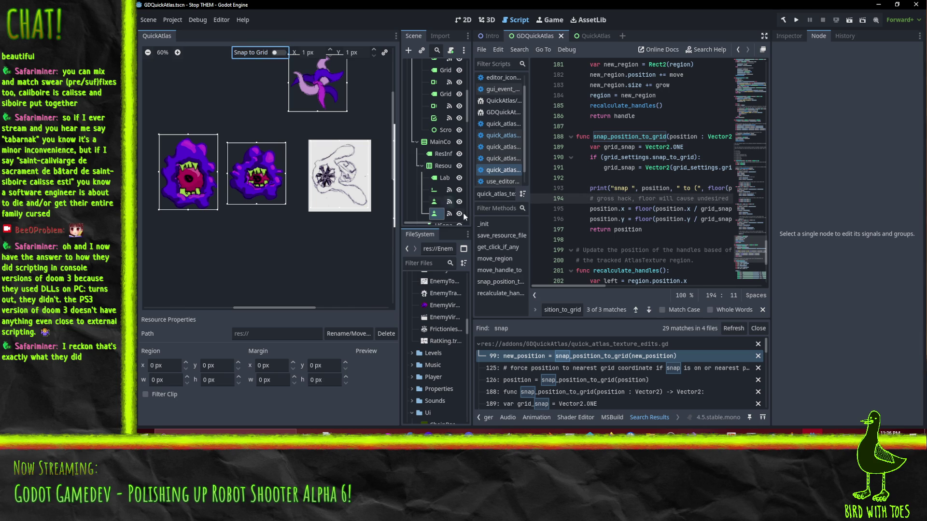
drag(281, 115, 212, 105)
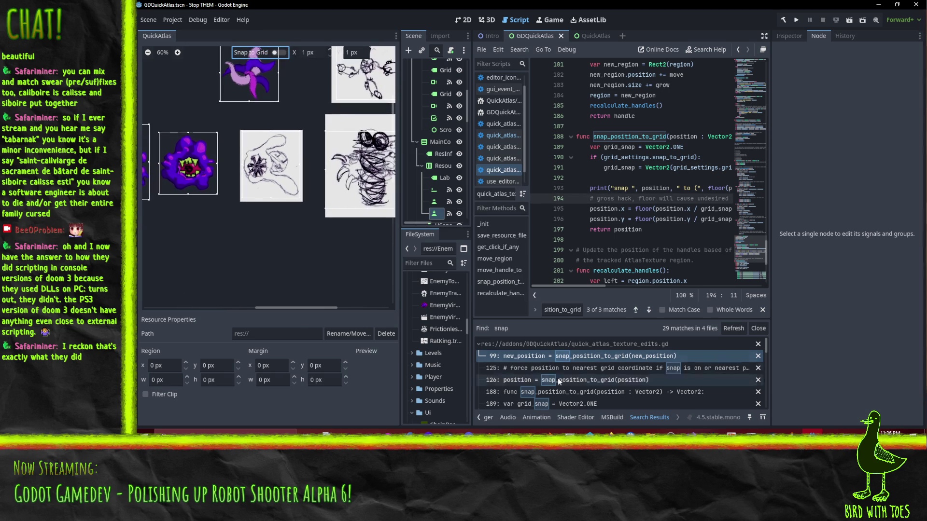
Step: Clear the Output log and draw a 193×173 region saved as res://Enemies/new_atlas_texture5.tres
click(479, 418)
click(501, 418)
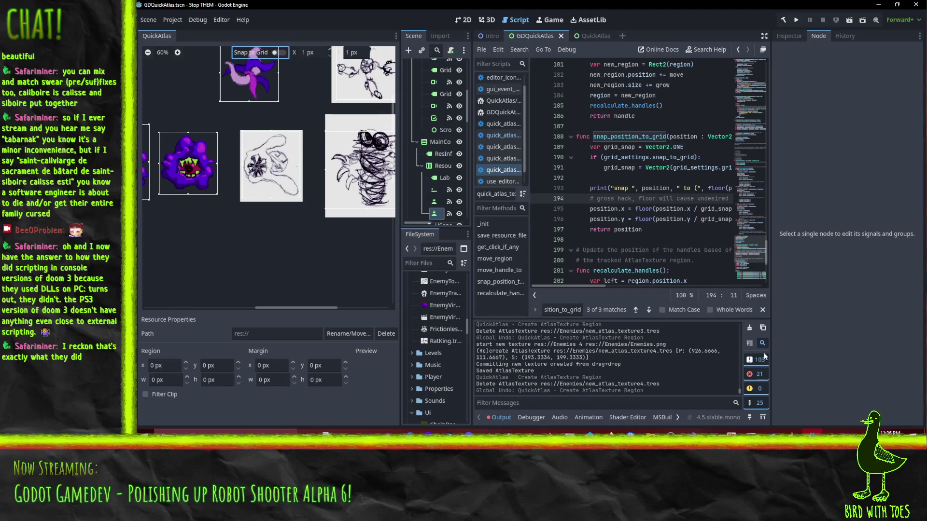
click(750, 328)
drag(227, 217, 275, 259)
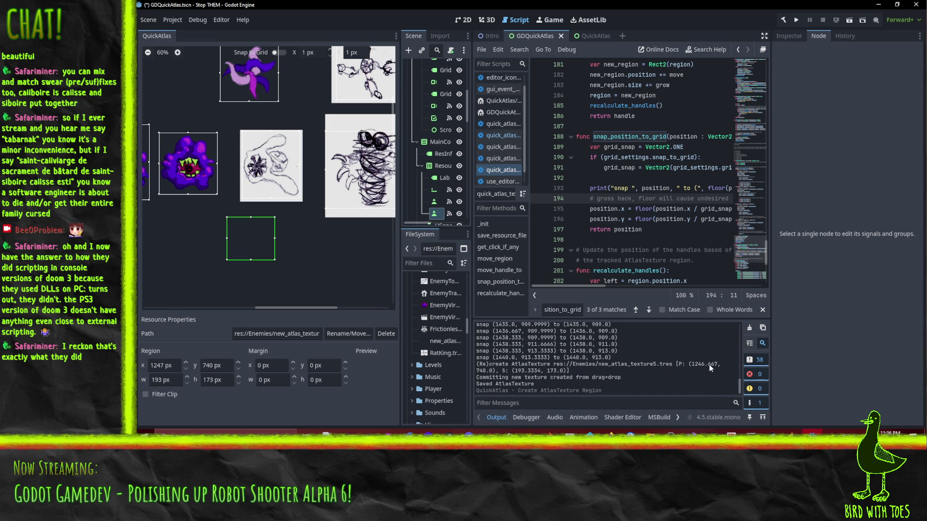
scroll(707, 369, up, 10)
scroll(680, 361, up, 10)
scroll(648, 347, down, 20)
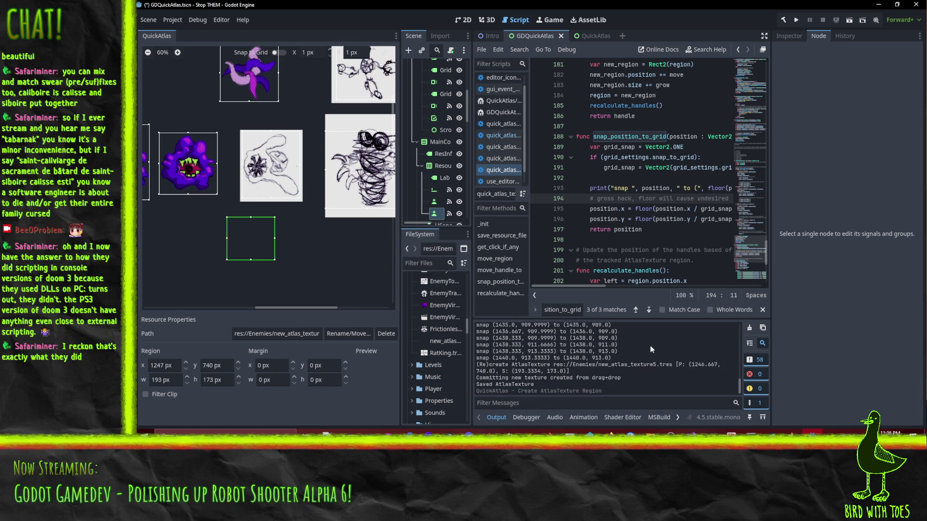
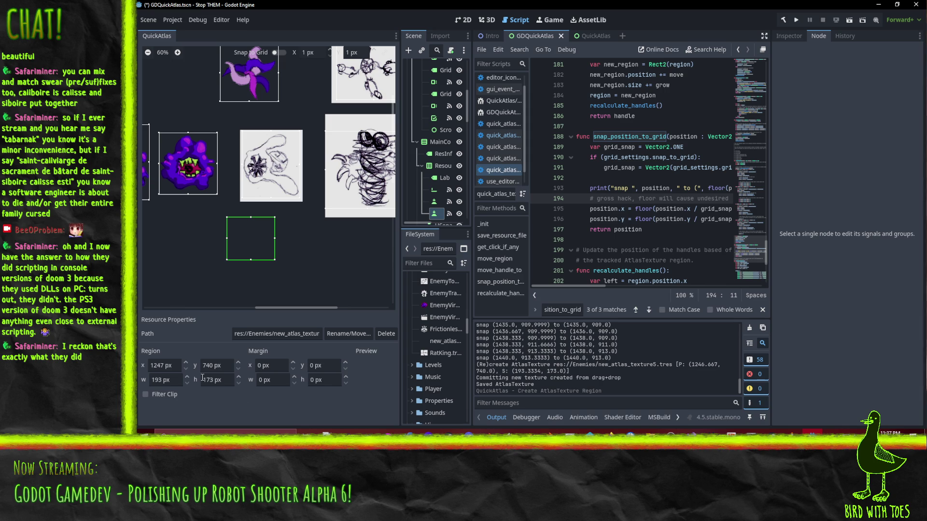
Step: Keep the region's x position unchanged and jump to the snap_position_to_grid definition
click(172, 366)
key(Return)
scroll(657, 368, up, 15)
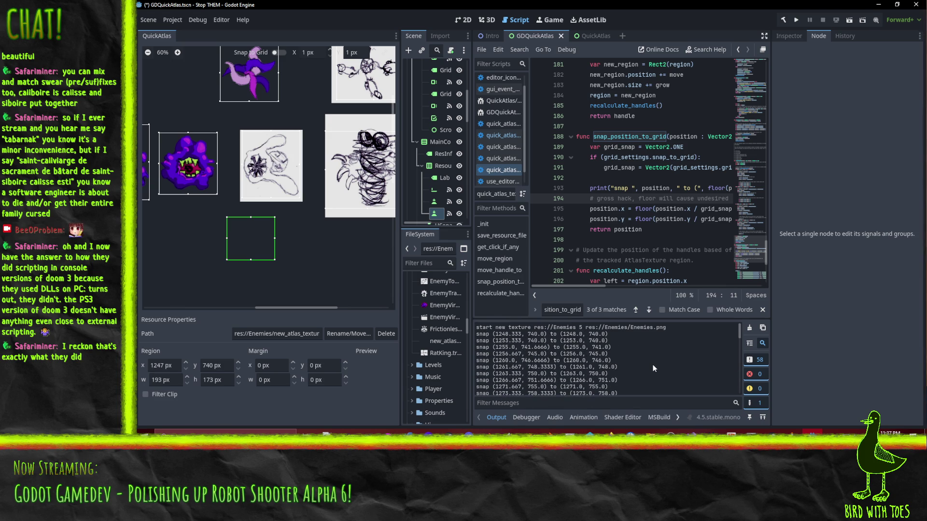
scroll(651, 368, down, 15)
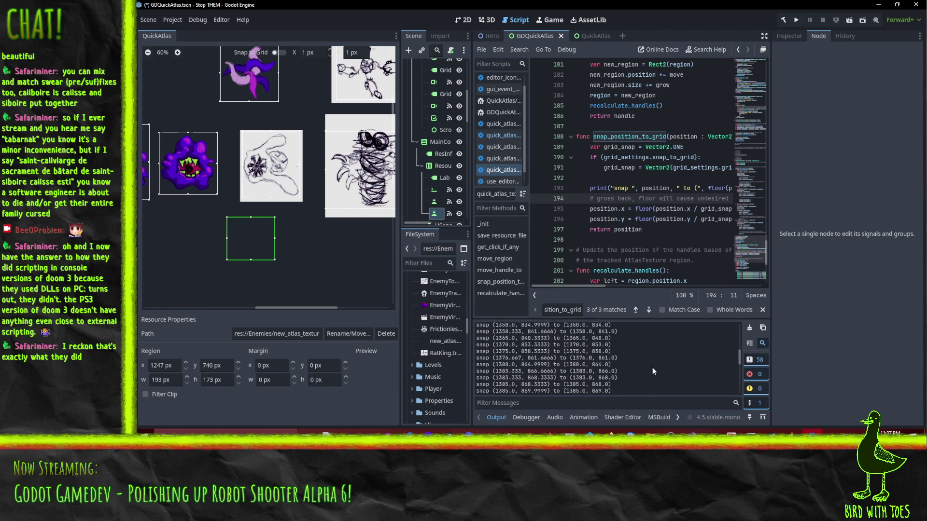
scroll(653, 367, up, 10)
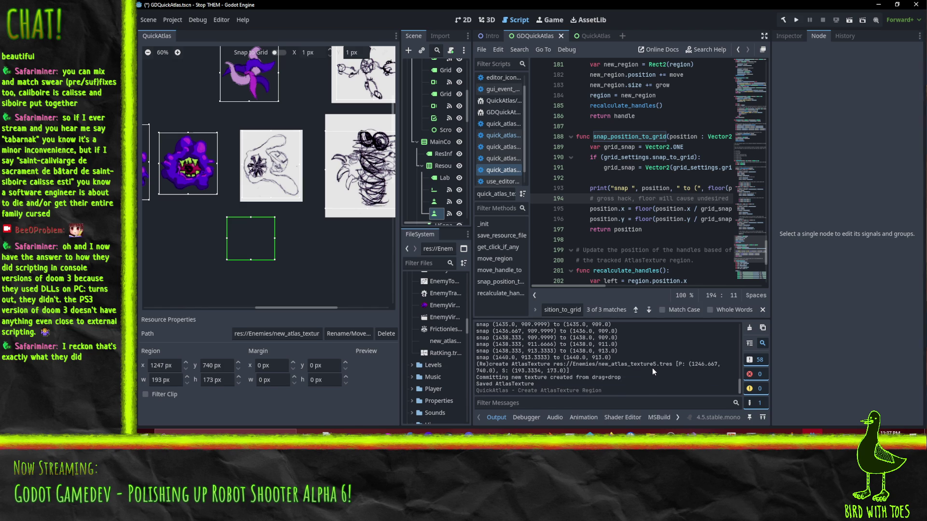
scroll(643, 367, up, 3)
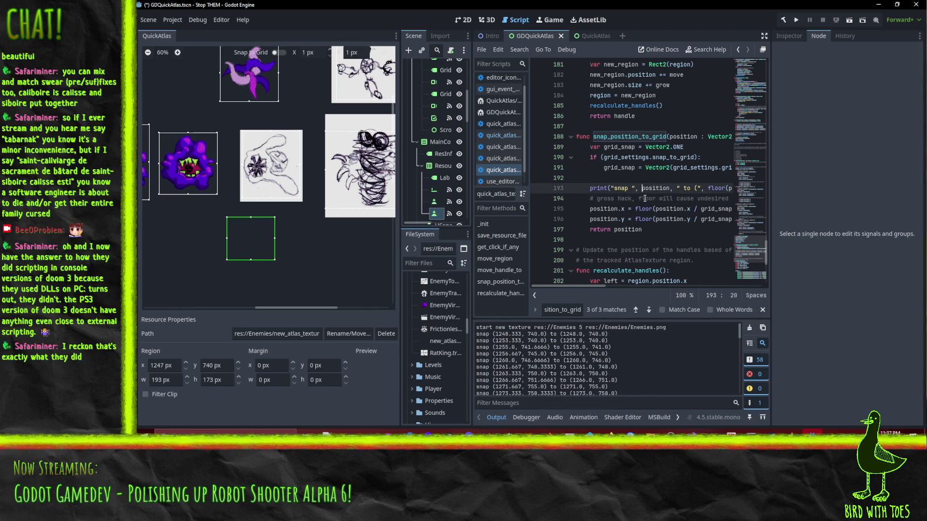
key(shift+F3)
key(ctrl+f)
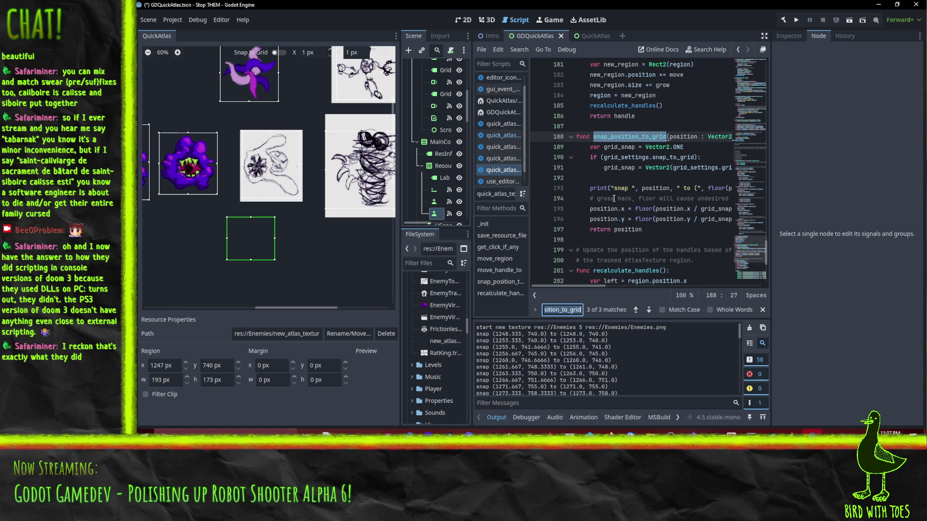
Step: Cycle through every use of snap_position_to_grid in the script
click(634, 309)
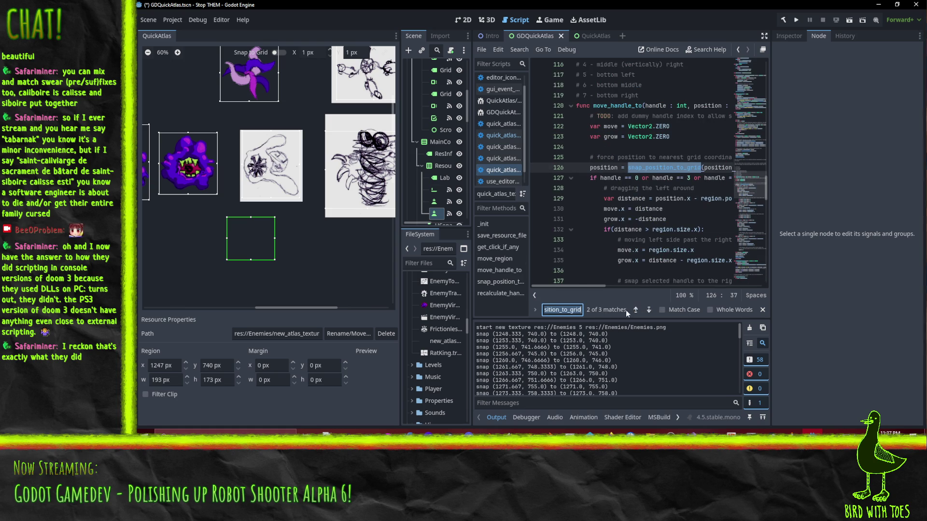
click(636, 309)
scroll(665, 224, up, 5)
scroll(664, 224, down, 5)
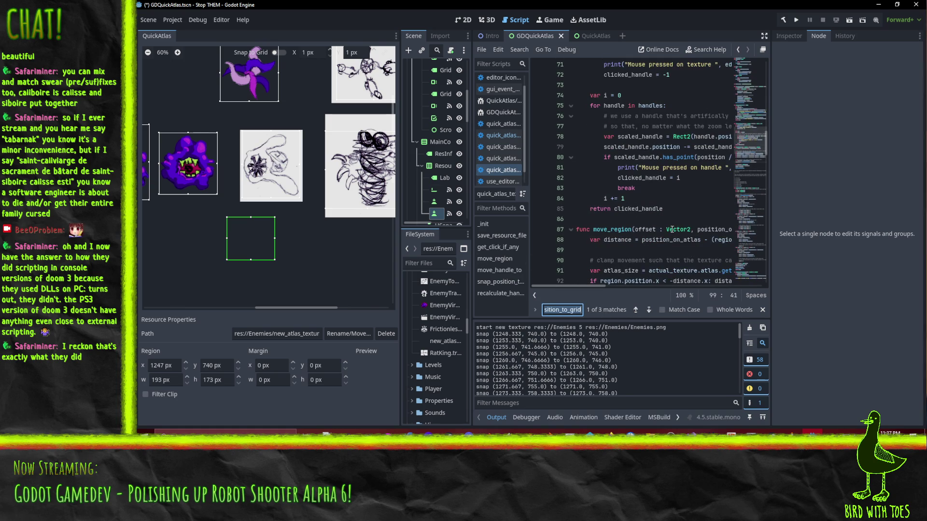
click(635, 310)
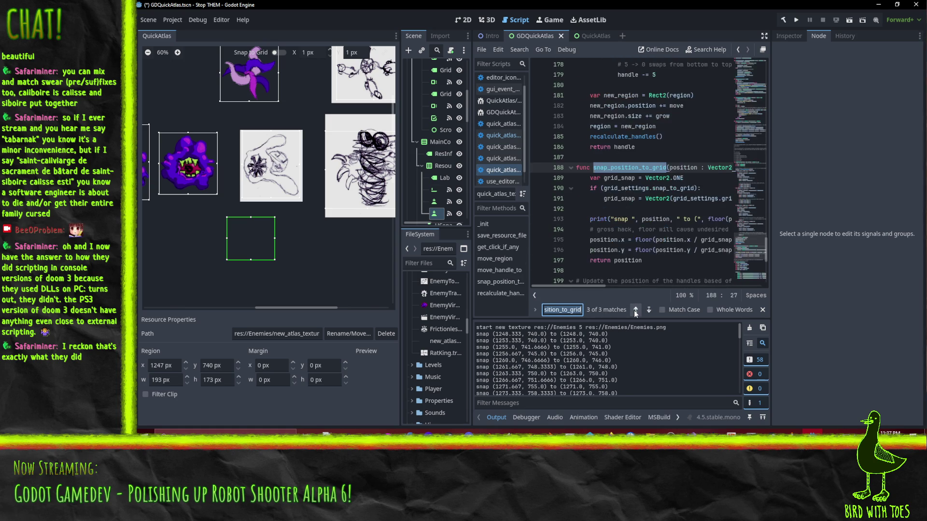
click(635, 311)
click(636, 311)
click(636, 311)
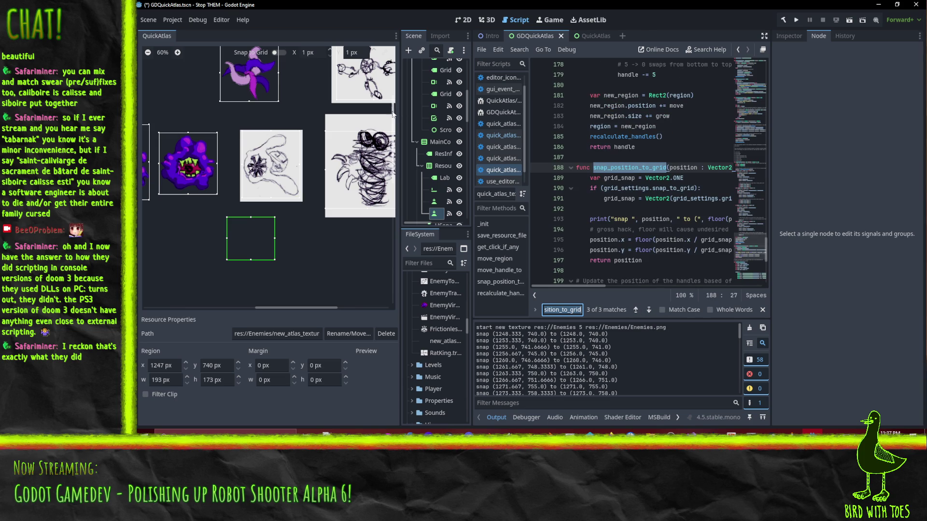
Step: Narrow the QuickAtlas panel to widen the script editor, then scroll to the script's top
drag(401, 107, 304, 106)
scroll(594, 191, up, 15)
scroll(594, 191, up, 10)
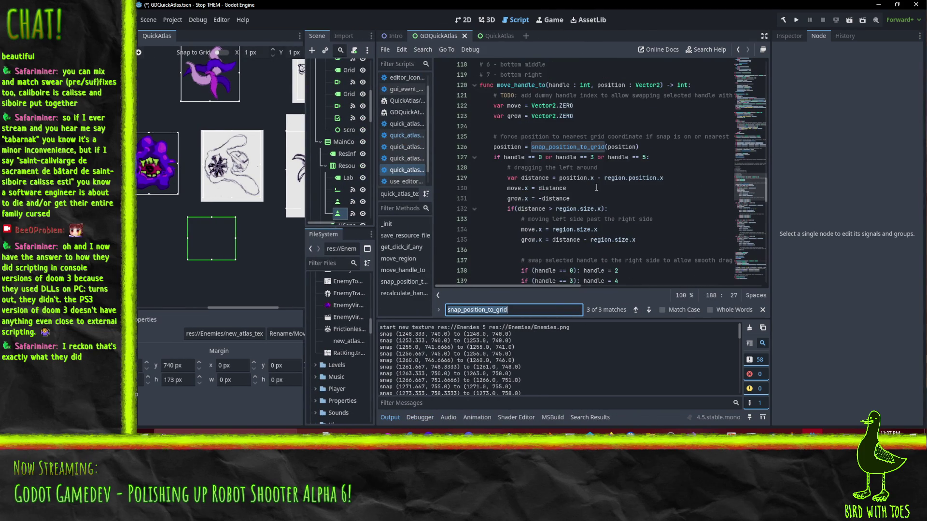
scroll(597, 184, up, 7)
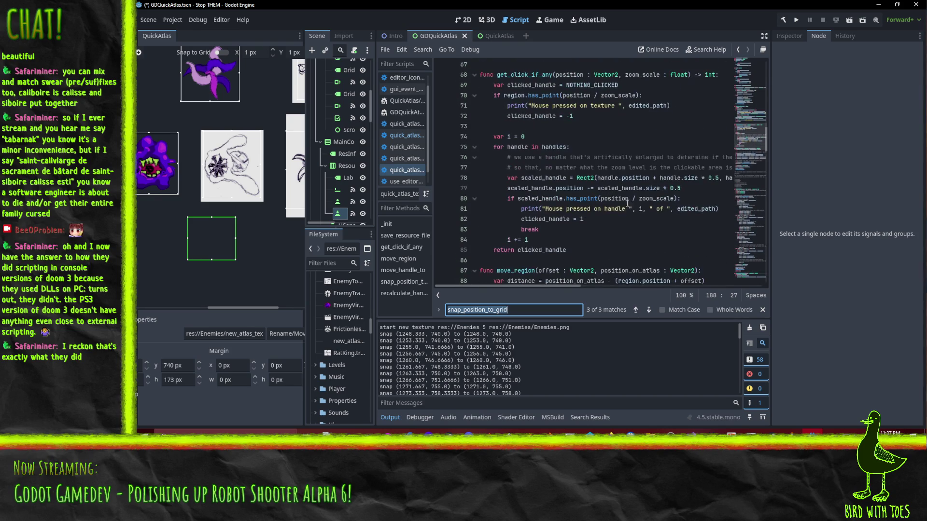
scroll(624, 209, up, 7)
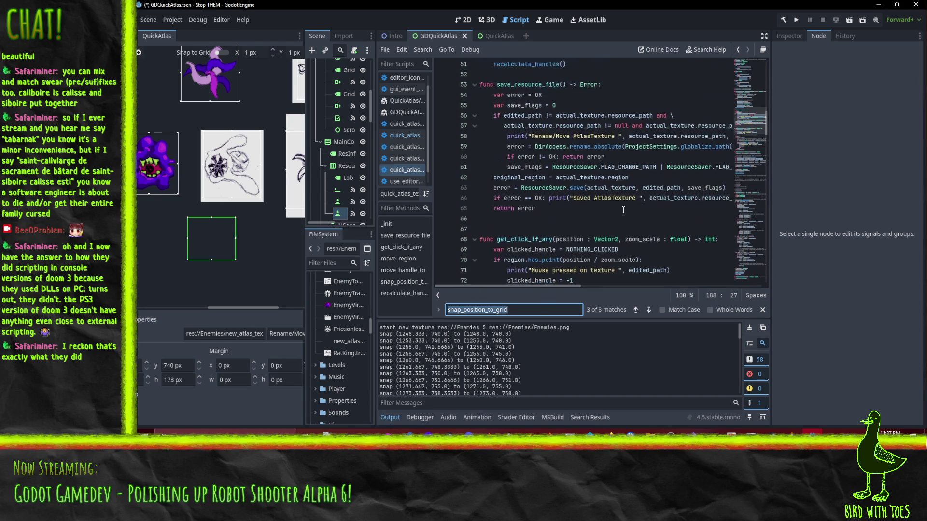
scroll(623, 210, up, 9)
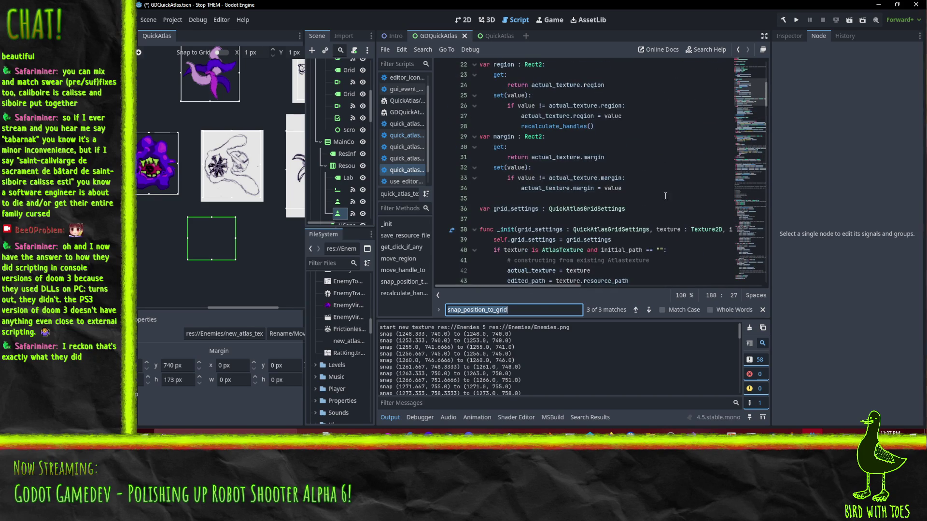
mouse_move(506, 285)
mouse_down()
mouse_move(543, 286)
mouse_move(506, 284)
mouse_up()
scroll(594, 234, up, 6)
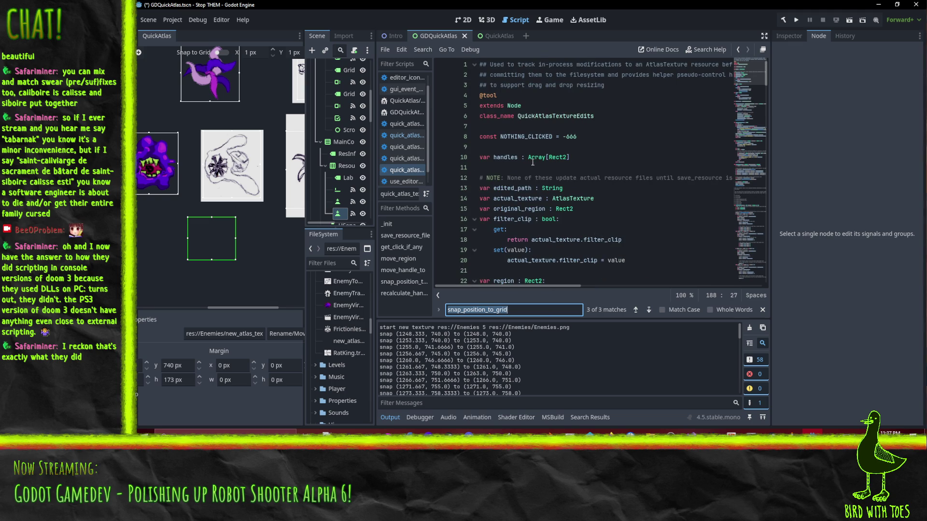
scroll(606, 156, down, 6)
scroll(598, 161, up, 6)
scroll(591, 160, down, 17)
scroll(653, 164, up, 6)
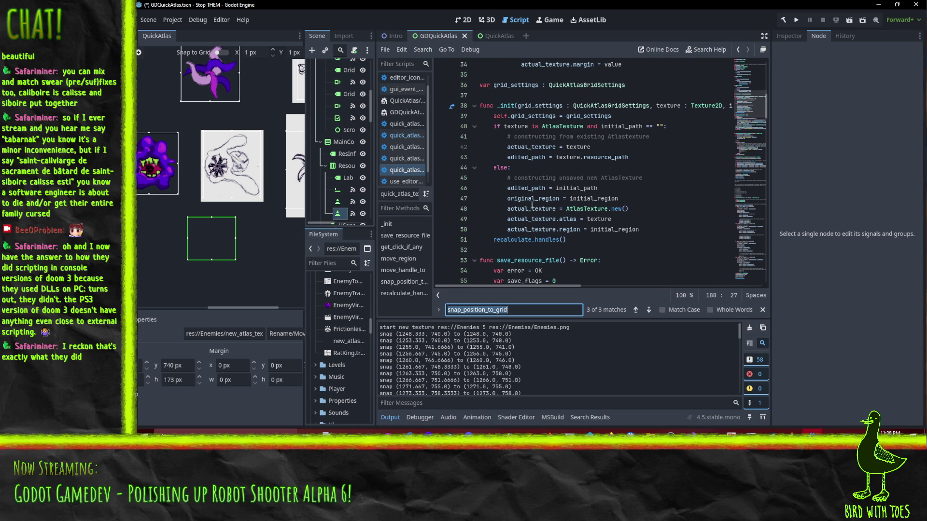
Step: Mark the line storing the initial region, then read down through the script to move_handle_to
click(617, 197)
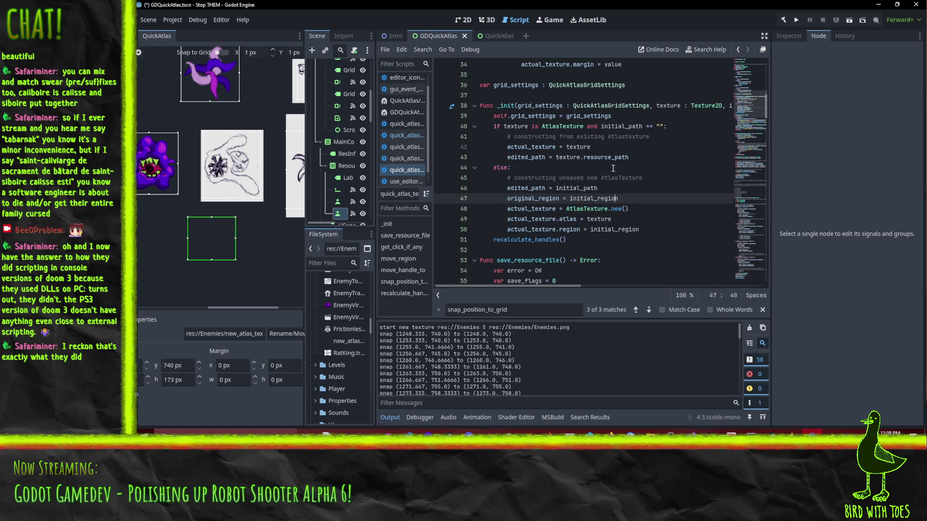
scroll(608, 145, down, 4)
scroll(631, 163, up, 5)
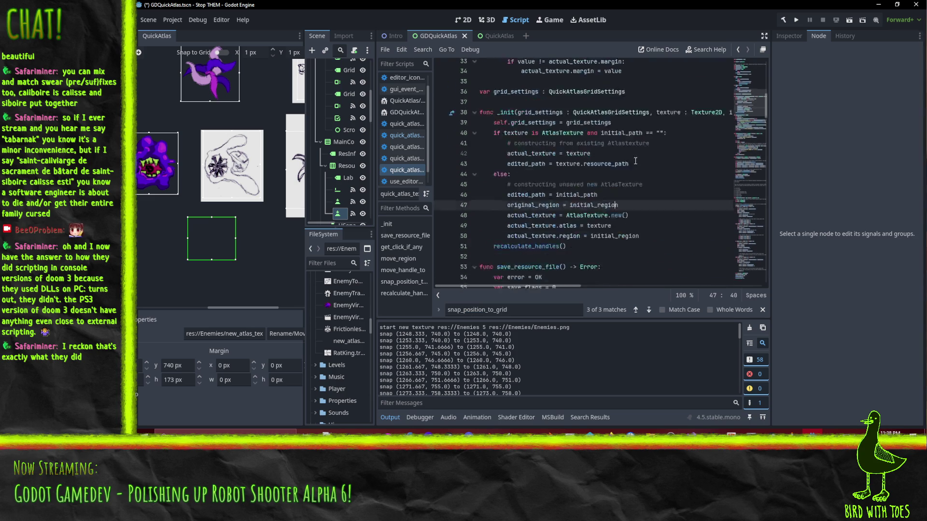
scroll(549, 197, down, 5)
scroll(549, 197, down, 6)
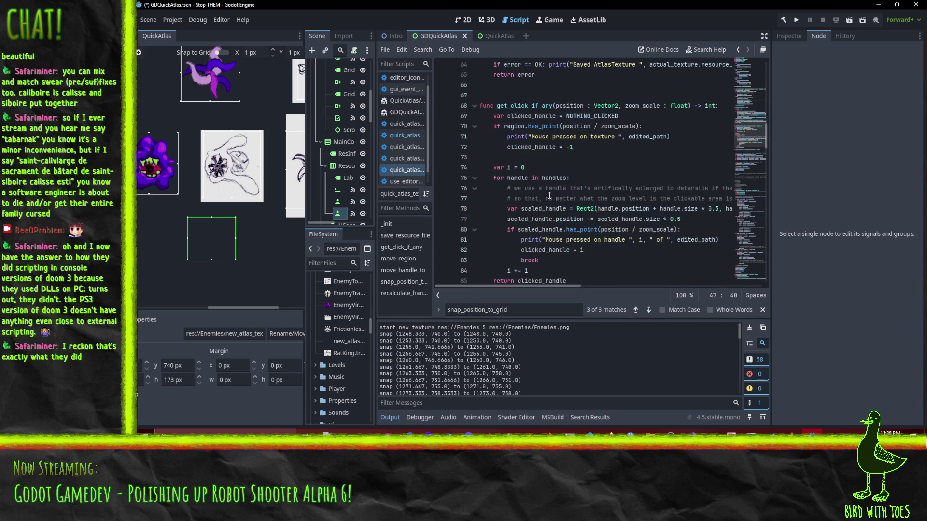
scroll(591, 183, down, 3)
scroll(624, 185, down, 3)
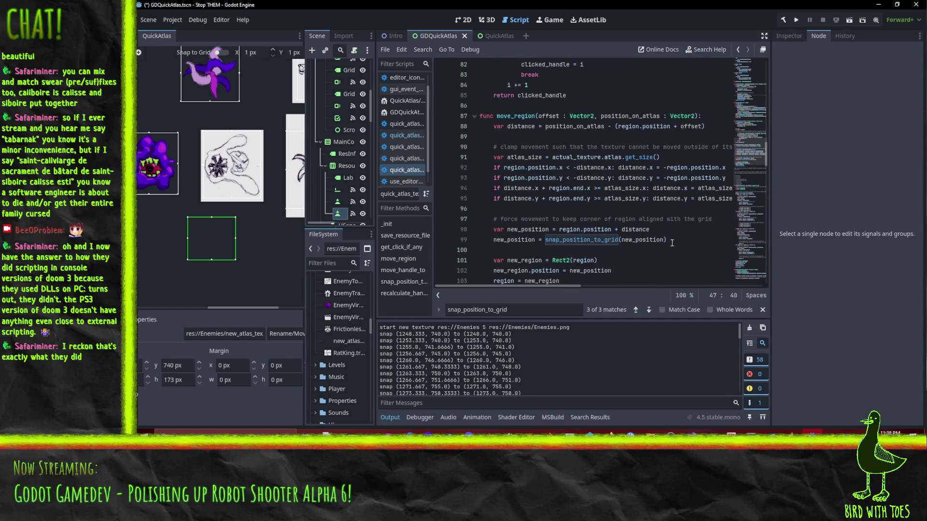
scroll(611, 169, down, 1)
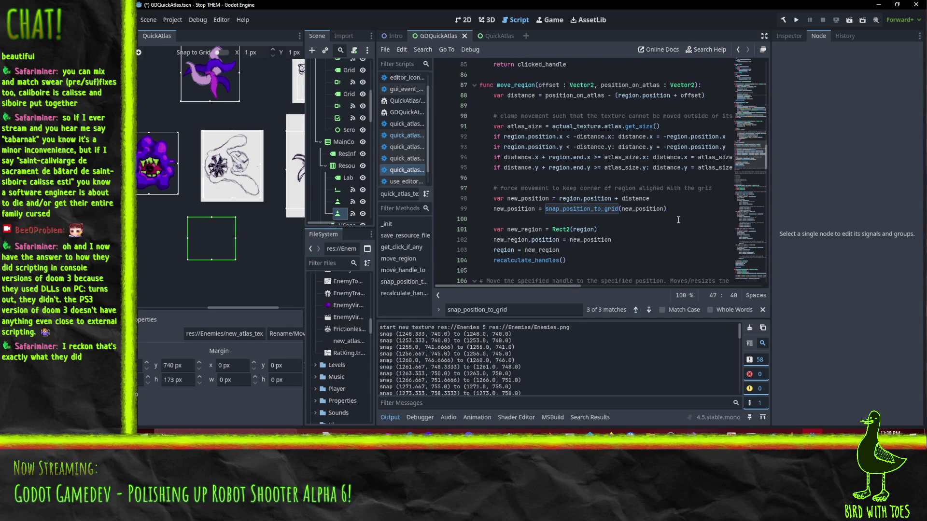
scroll(673, 223, up, 1)
scroll(666, 223, down, 1)
scroll(666, 223, down, 9)
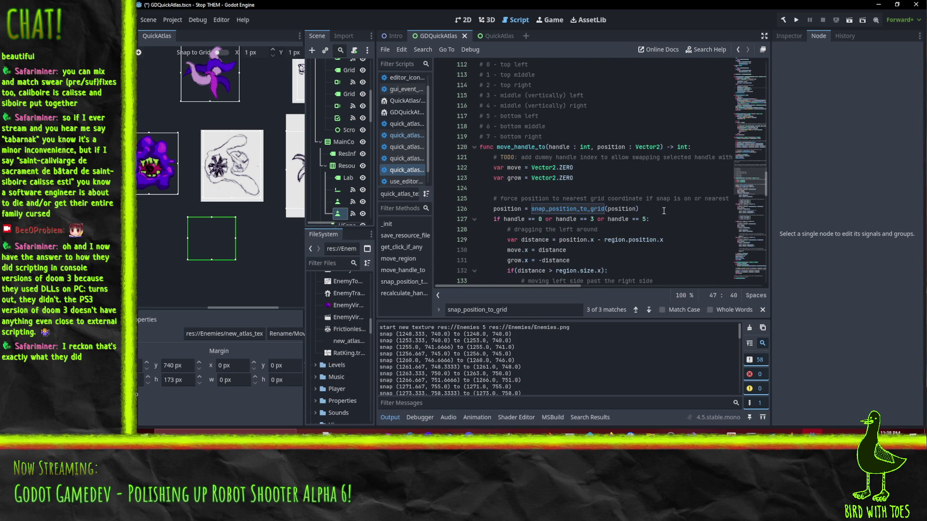
scroll(664, 211, down, 5)
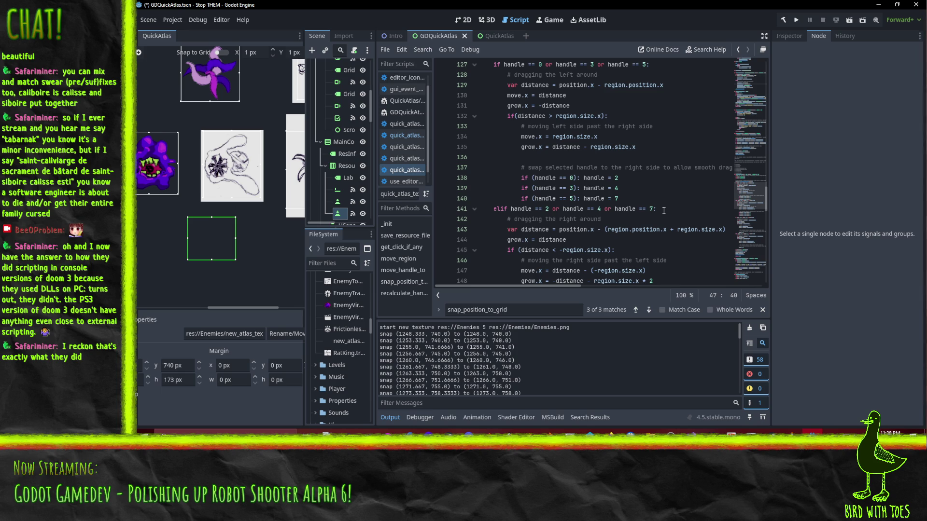
Step: Draw a fresh test region on the atlas, nudge its top-left corner, and adjust the panel width
mouse_move(569, 328)
mouse_down()
mouse_move(598, 354)
mouse_move(587, 363)
mouse_up()
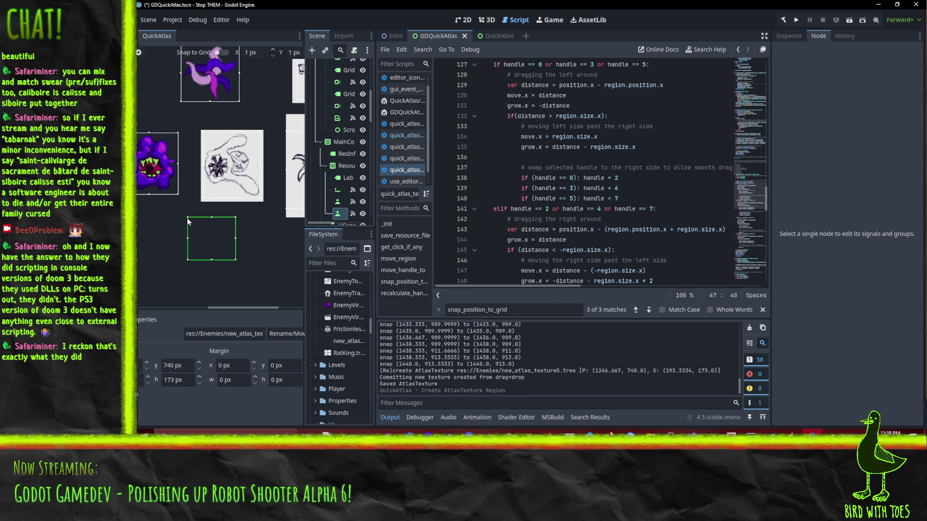
mouse_move(188, 218)
mouse_down()
mouse_move(197, 226)
mouse_move(183, 223)
mouse_up()
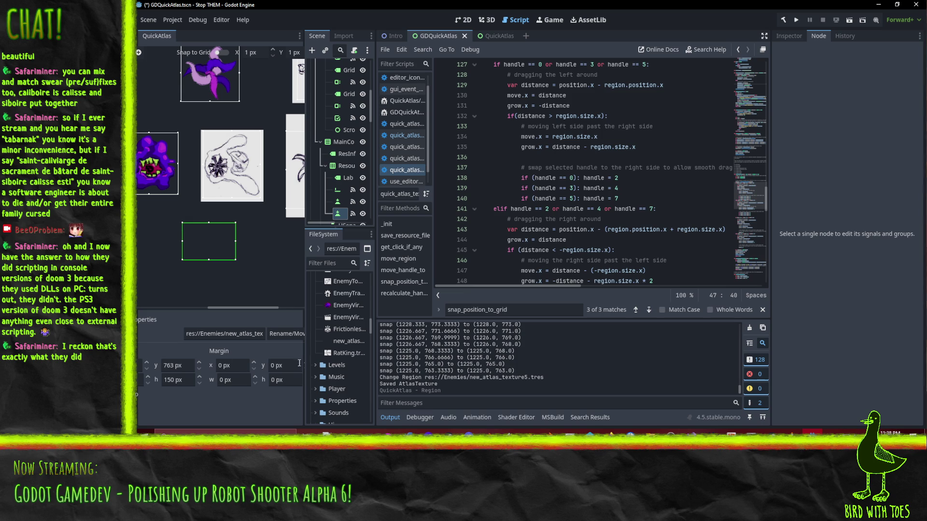
drag(304, 229, 358, 342)
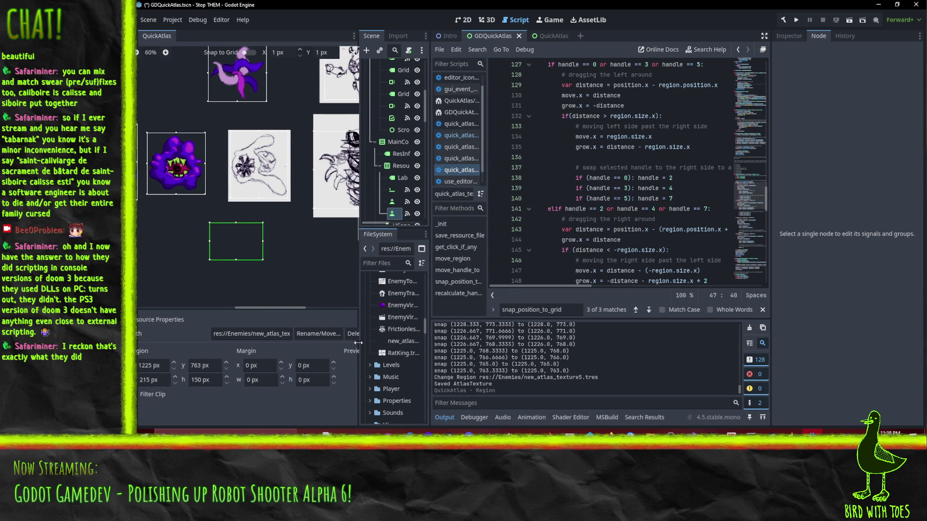
drag(358, 342, 324, 341)
Step: Enable Snap to Grid with a 2 px X step and resize the region to 338 × 180 px
click(234, 52)
click(265, 52)
text(2)
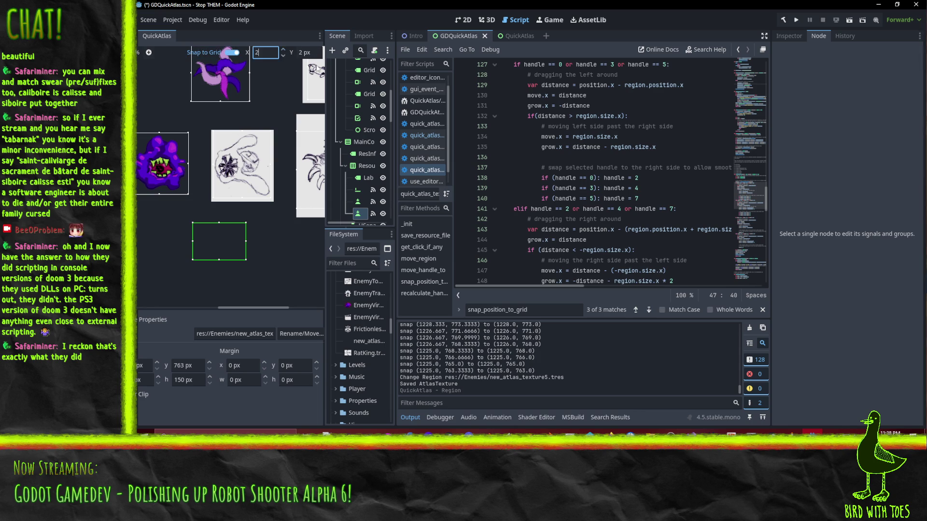
mouse_move(246, 259)
mouse_down()
mouse_move(265, 286)
mouse_move(245, 294)
mouse_move(268, 283)
mouse_up()
mouse_move(195, 226)
mouse_down()
mouse_move(173, 212)
mouse_move(184, 242)
mouse_up()
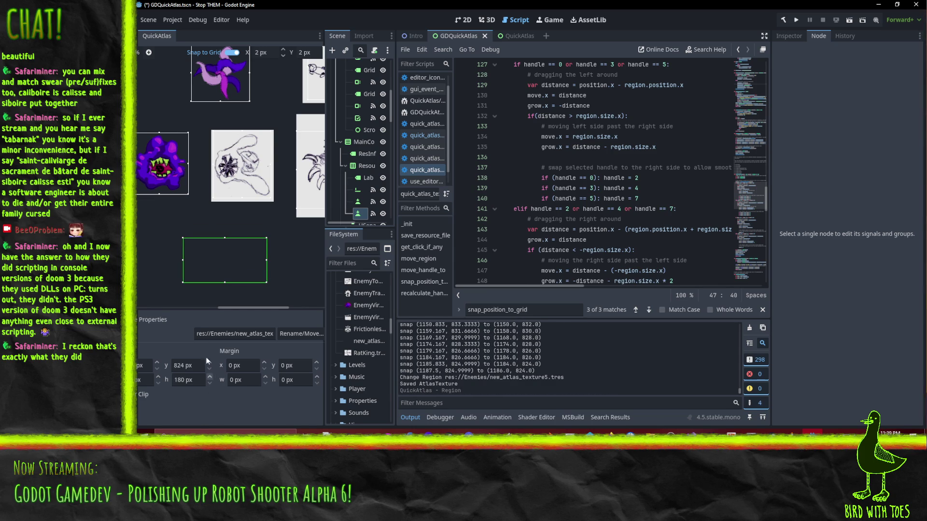
drag(237, 307, 218, 312)
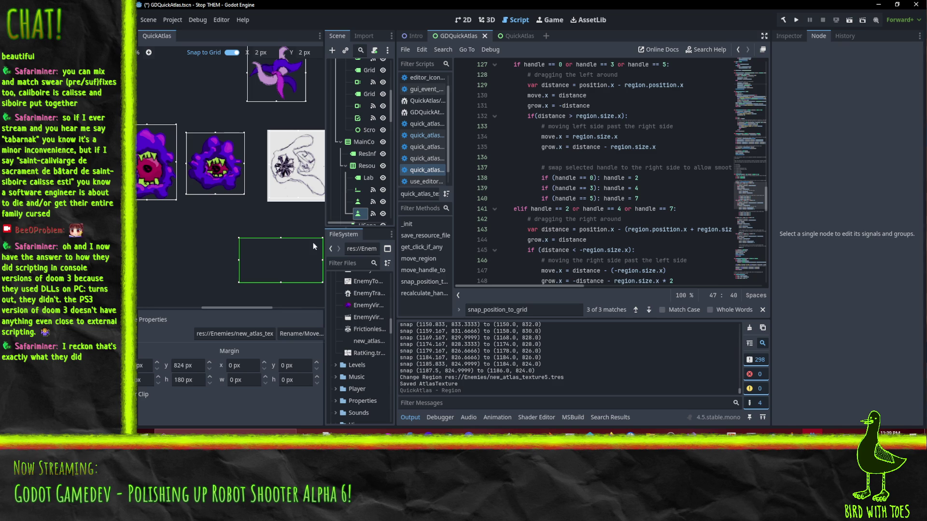
drag(324, 221, 373, 220)
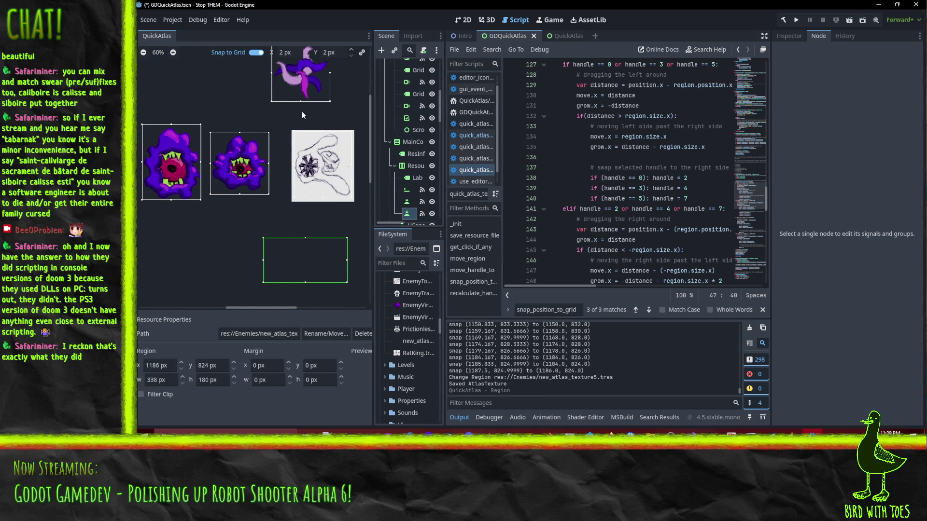
click(297, 51)
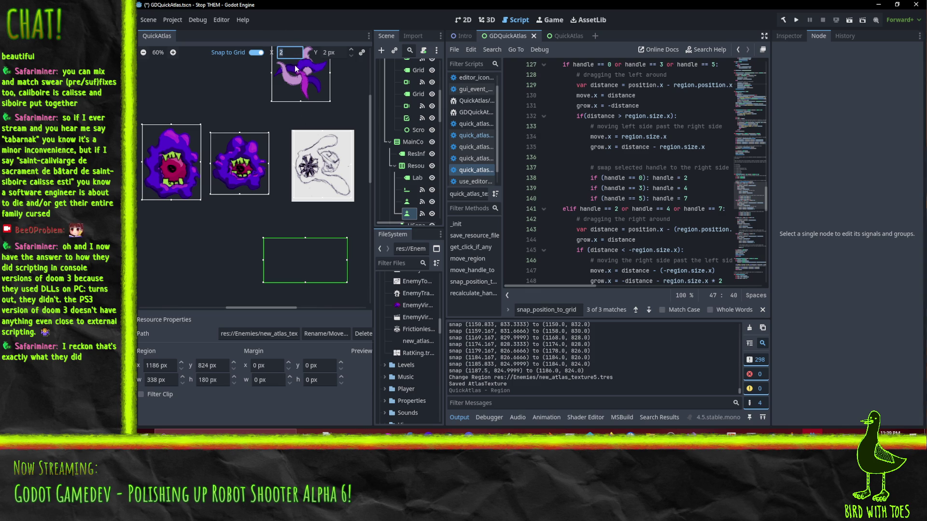
Step: Set the grid step to 16 px and resize the region to 448 × 288 px
text(16)
key(Return)
mouse_move(263, 238)
mouse_down()
mouse_move(233, 224)
mouse_move(205, 235)
mouse_move(197, 219)
mouse_up()
mouse_move(346, 282)
mouse_down()
mouse_move(289, 283)
mouse_move(295, 302)
mouse_move(282, 271)
mouse_move(285, 288)
mouse_move(357, 276)
mouse_move(352, 261)
mouse_move(309, 289)
mouse_move(273, 285)
mouse_move(311, 302)
mouse_up()
Step: Draw a small region to the right, undo it, and reselect the large test region
drag(326, 238, 366, 285)
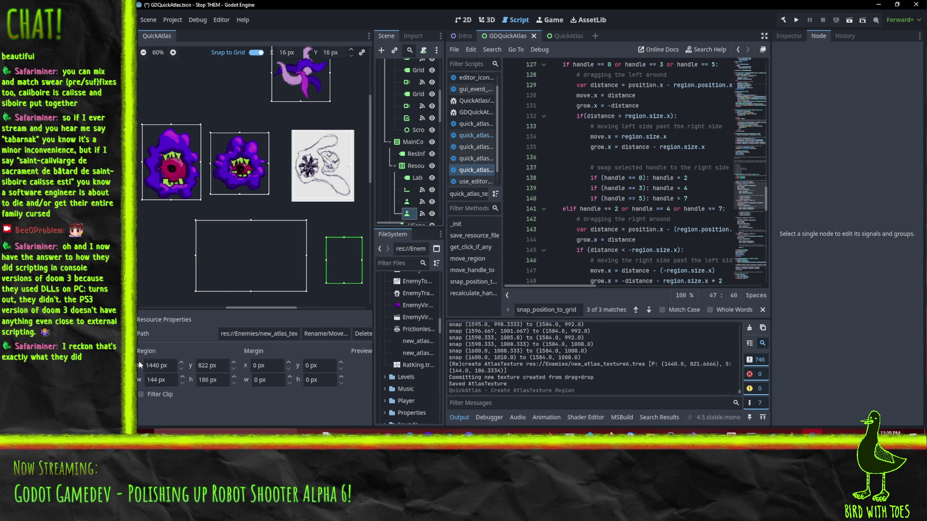
key(ctrl+z)
click(261, 261)
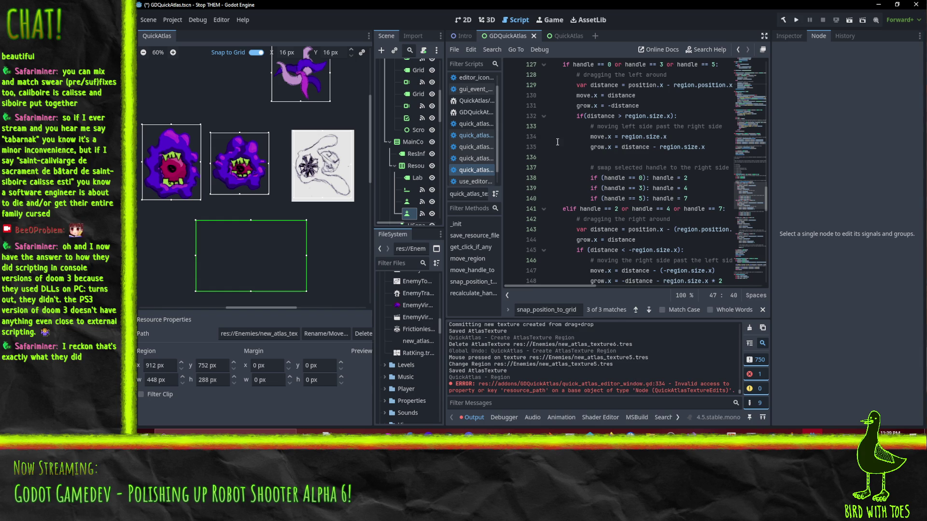
Step: In the QuickAtlas editor window script's delete handler, replace resource_path with edited_path
scroll(582, 193, down, 20)
scroll(570, 203, up, 1)
scroll(570, 209, down, 1)
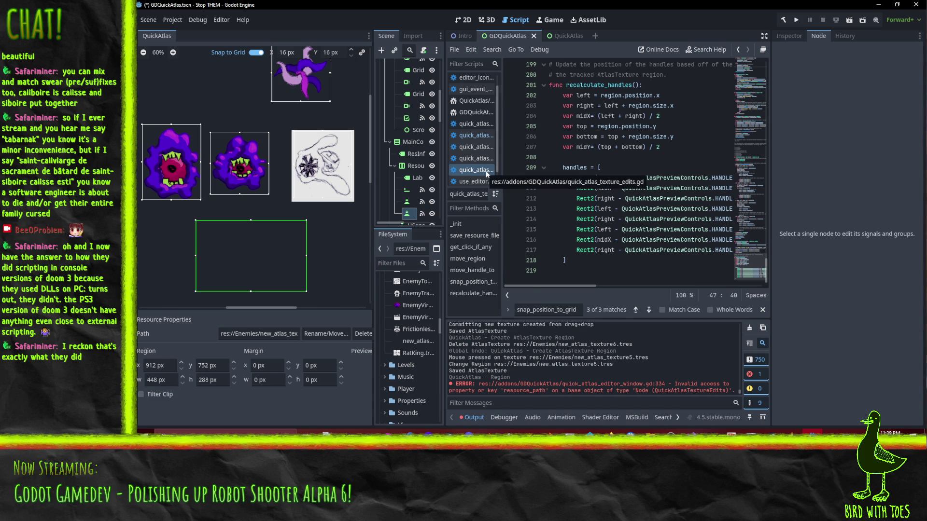
click(482, 141)
scroll(612, 154, down, 2)
scroll(612, 154, down, 20)
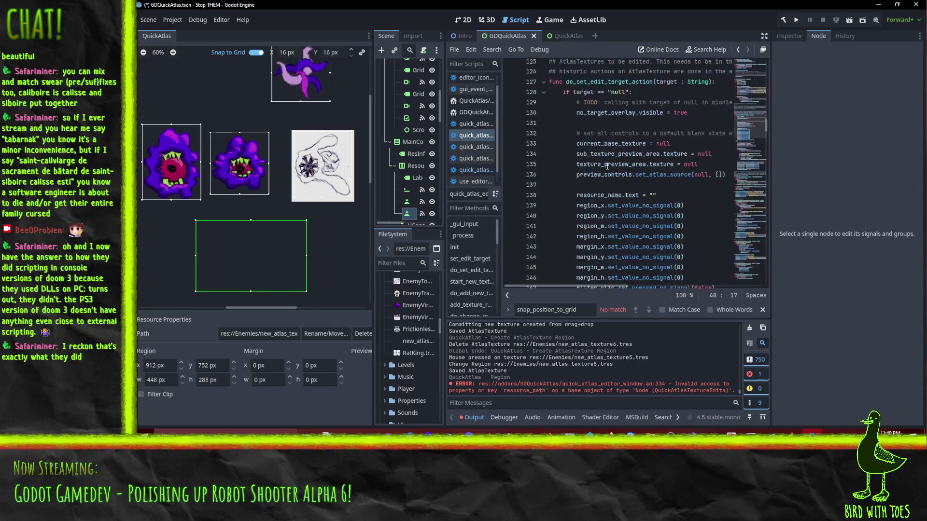
scroll(611, 172, down, 20)
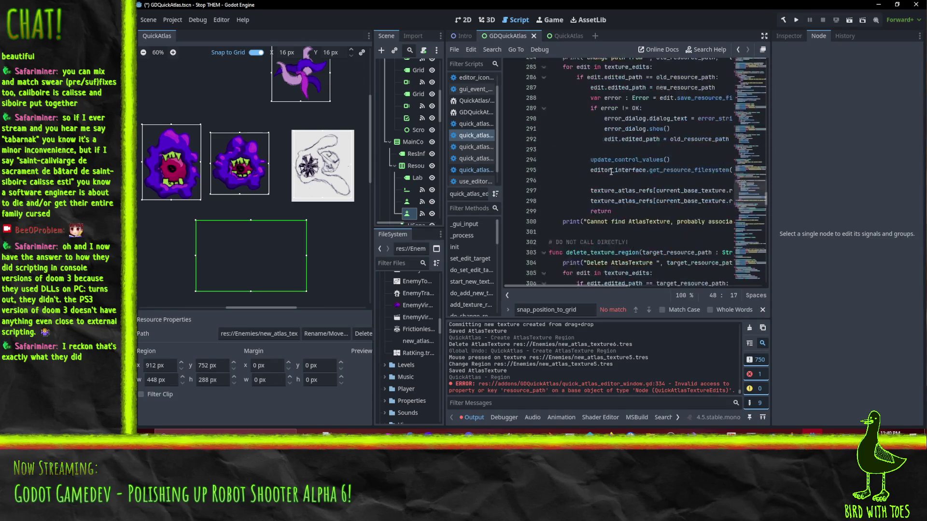
scroll(606, 137, up, 1)
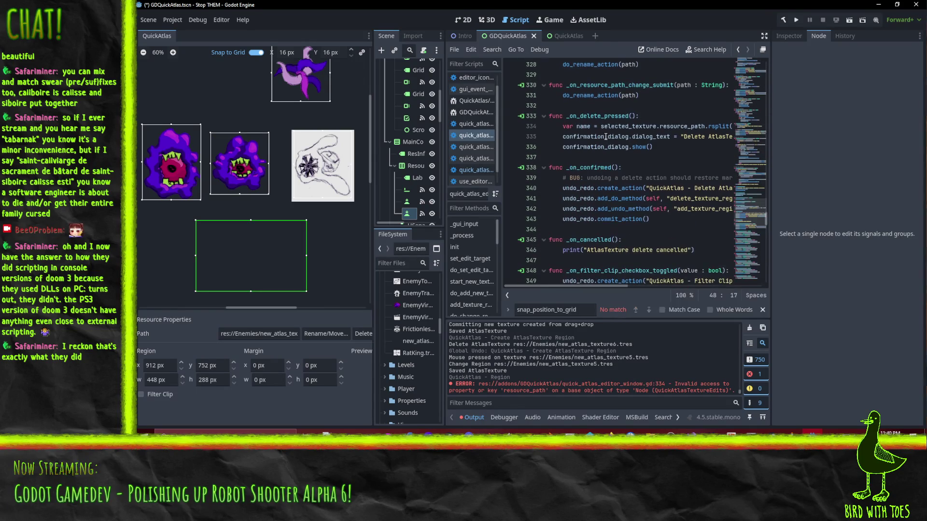
click(612, 127)
key(End)
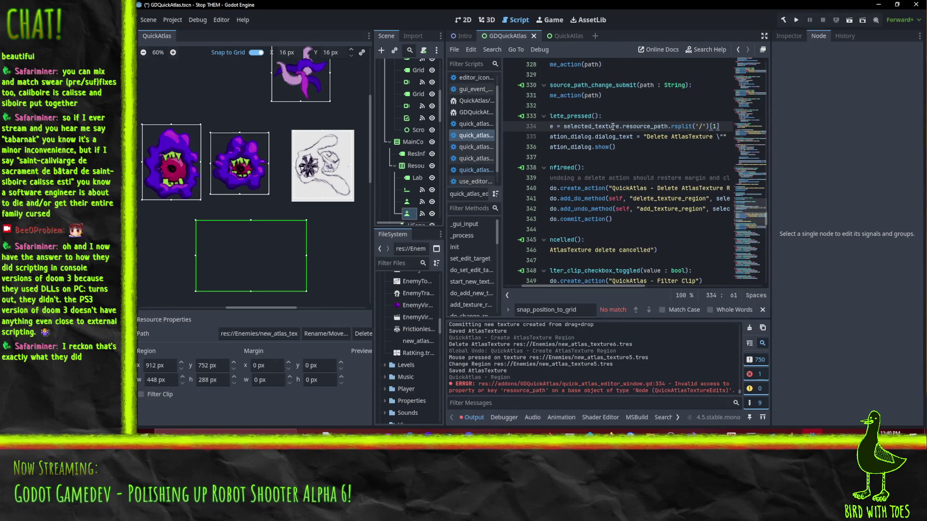
key(Home)
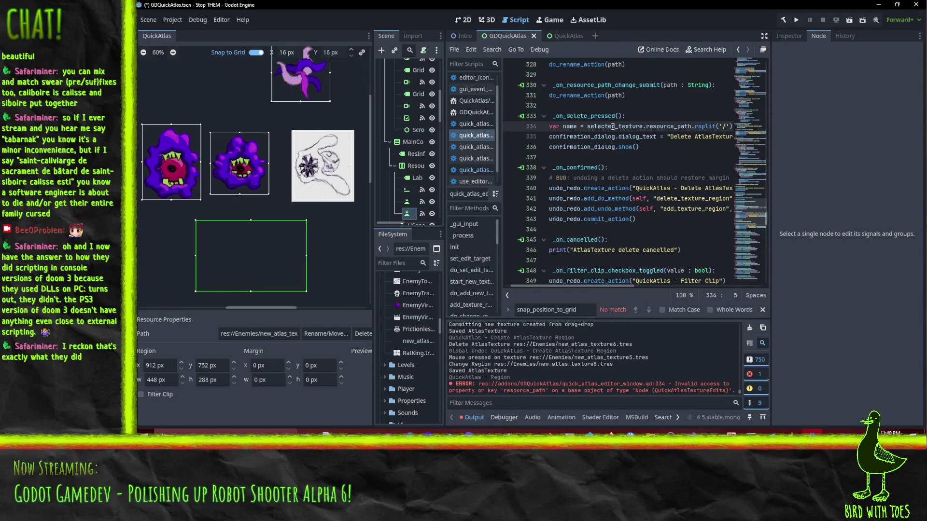
double_click(654, 127)
text(edited)
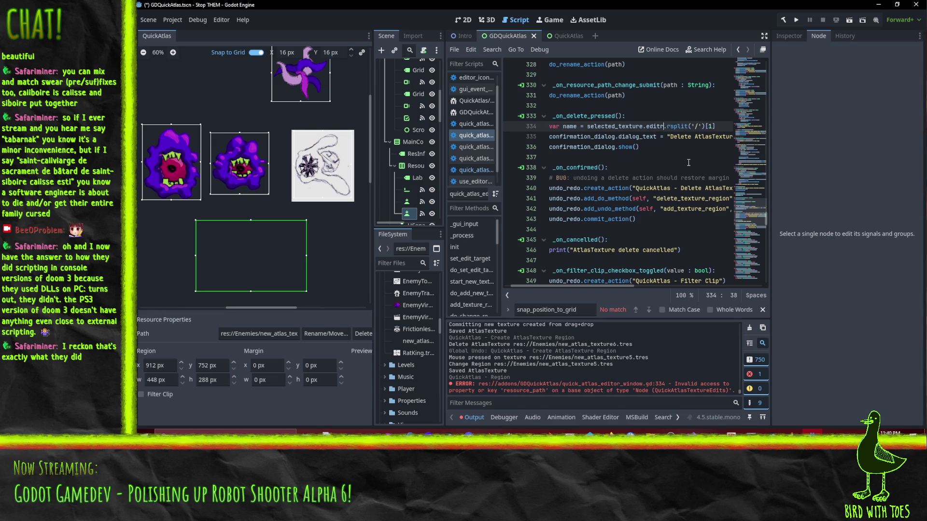
key(Return)
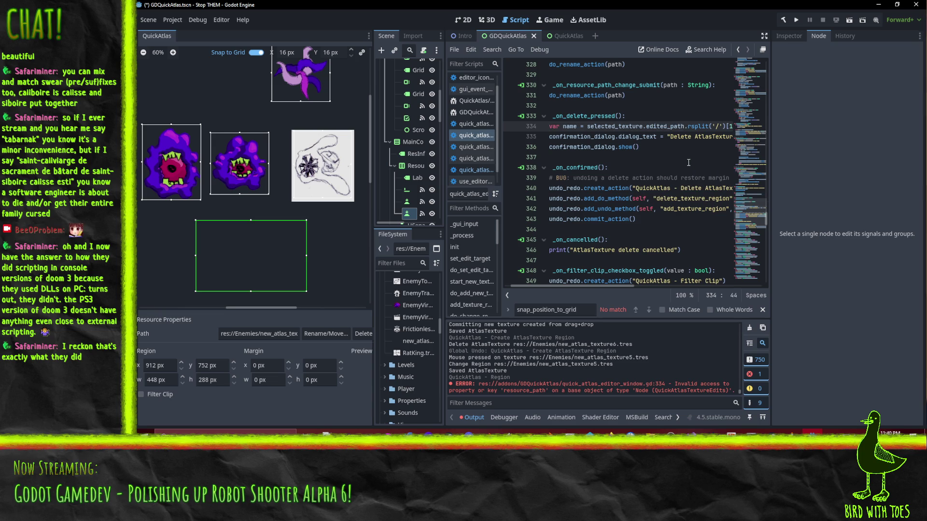
Step: Append ', true, 1' to the rsplit call on line 334
key(End)
key(Down)
key(End)
key(Up)
key(Home)
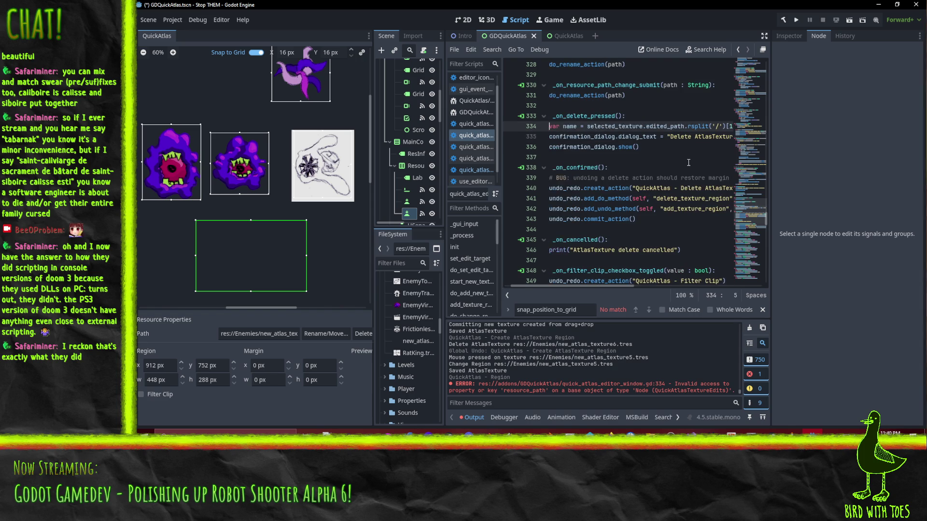
key(End)
key(Home)
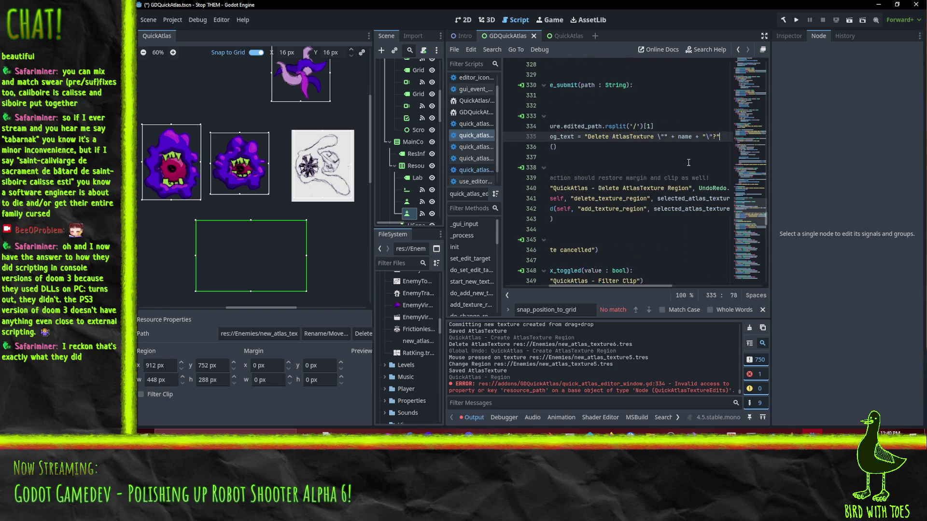
key(End)
key(Left)
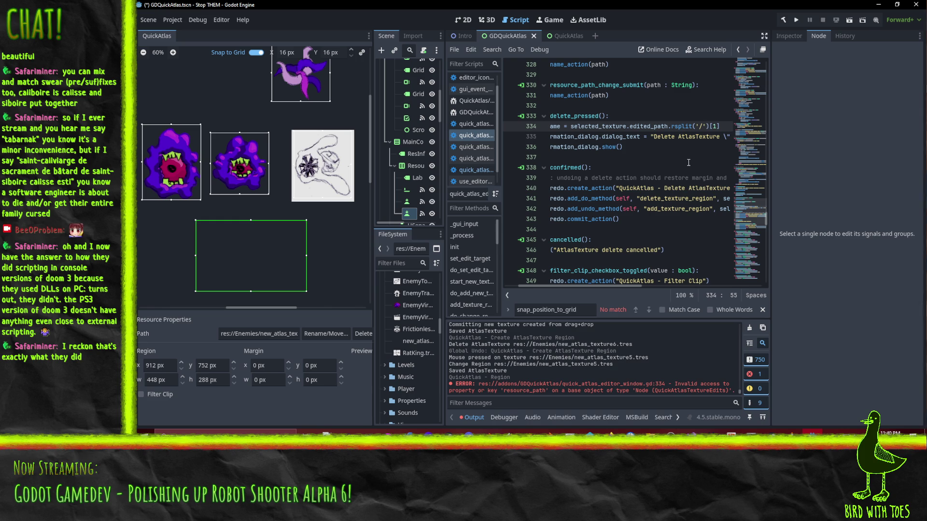
text(, )
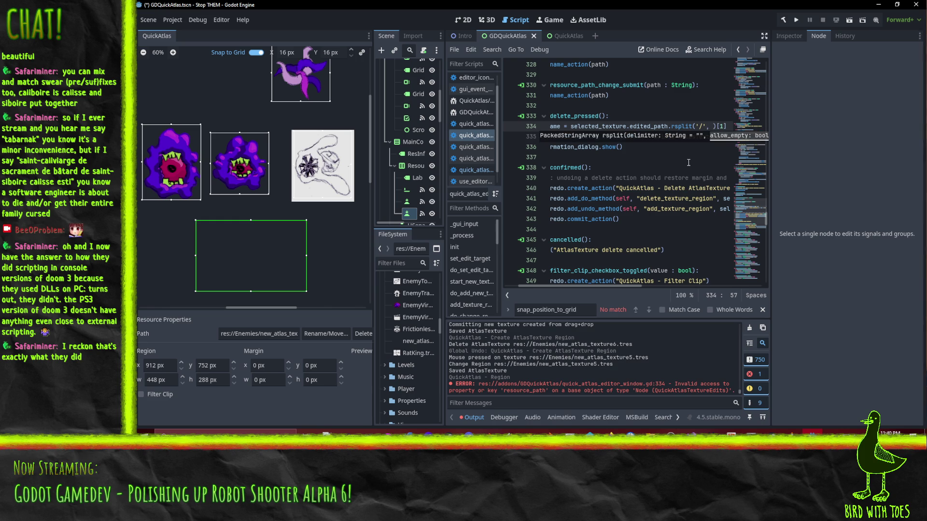
text(true, 1)
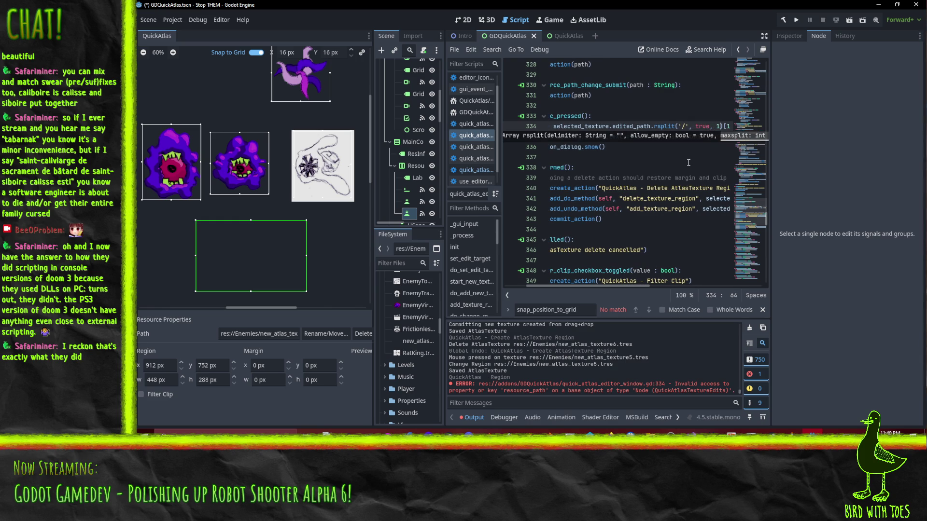
Step: Save the script and delete the empty test region new_atlas_texture5
key(Down)
key(Home)
key(ctrl+s)
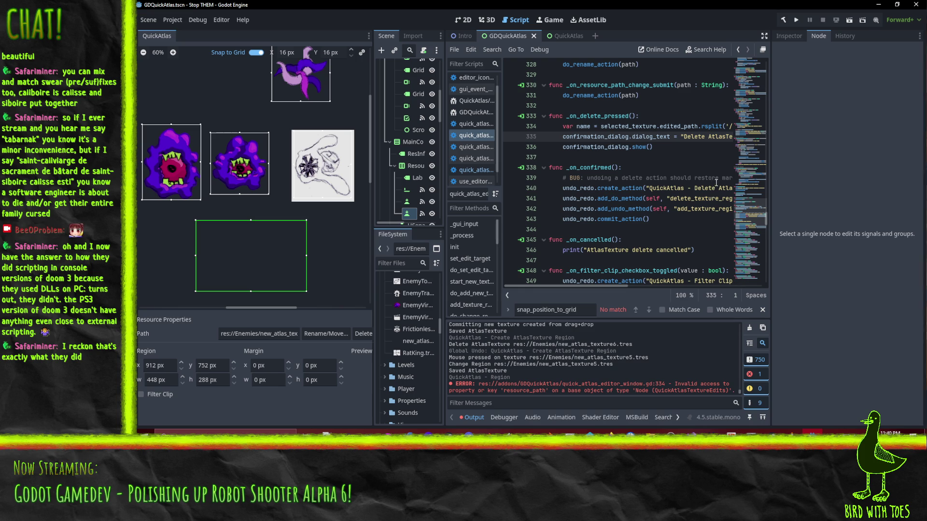
click(259, 275)
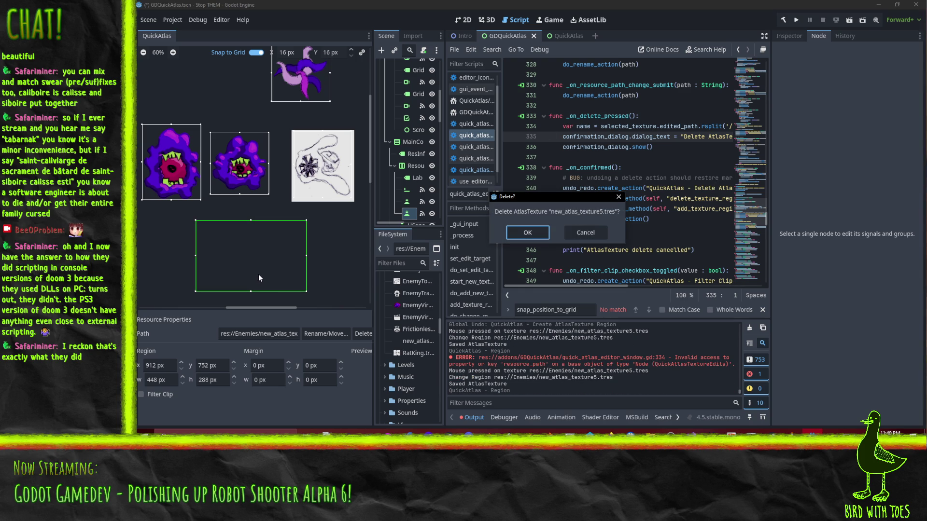
click(528, 233)
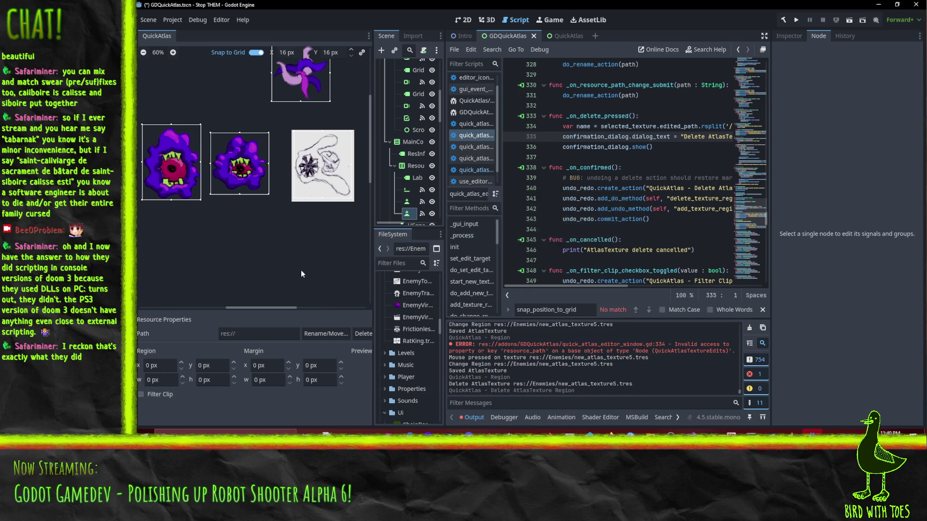
Step: Drag out two regions on the QuickAtlas sheet
scroll(294, 252, down, 3)
drag(285, 241, 335, 252)
scroll(307, 247, up, 4)
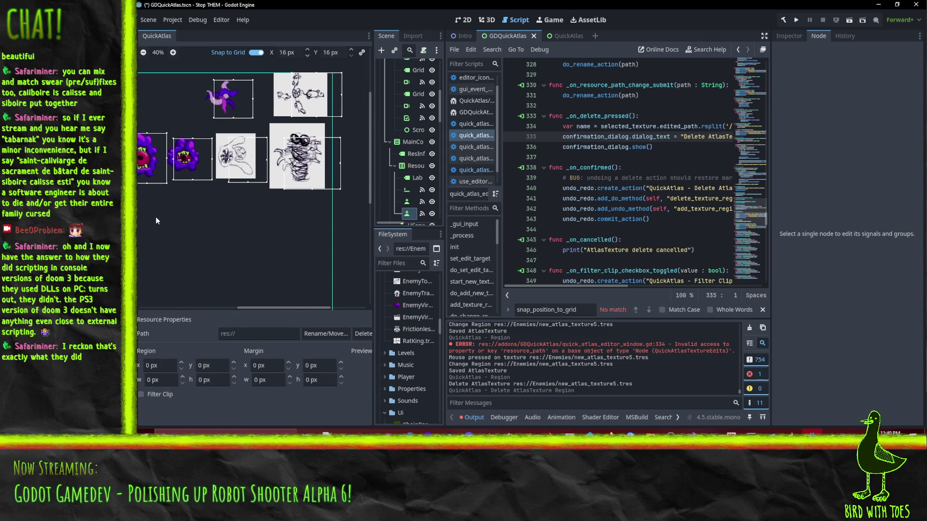
mouse_move(160, 232)
mouse_down()
mouse_move(332, 237)
mouse_move(192, 205)
mouse_move(267, 210)
mouse_move(314, 227)
mouse_move(303, 189)
mouse_move(284, 170)
mouse_up()
scroll(279, 214, up, 2)
scroll(277, 213, down, 2)
Step: Set the snap grid X and Y steps to 64 px and draw three grid-snapped regions
click(281, 52)
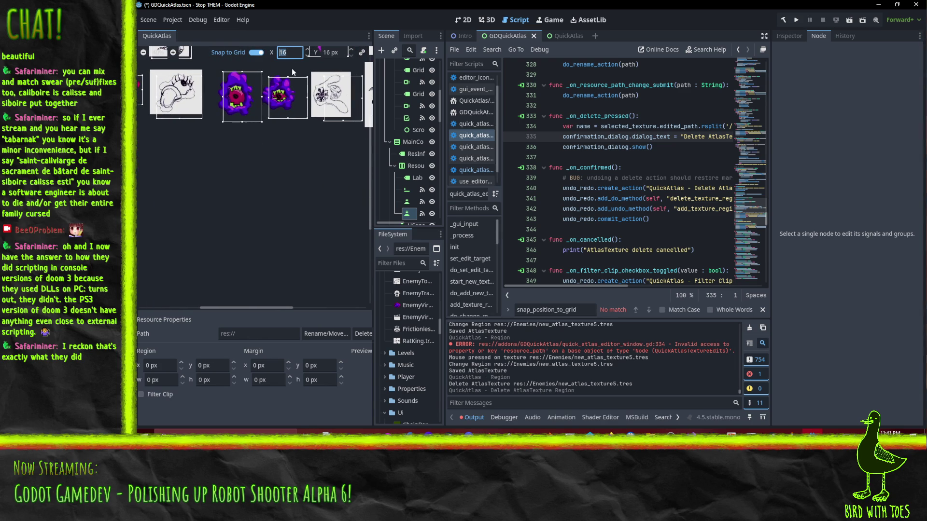
click(336, 52)
text(64)
drag(230, 191, 310, 251)
drag(188, 220, 214, 171)
drag(153, 199, 201, 277)
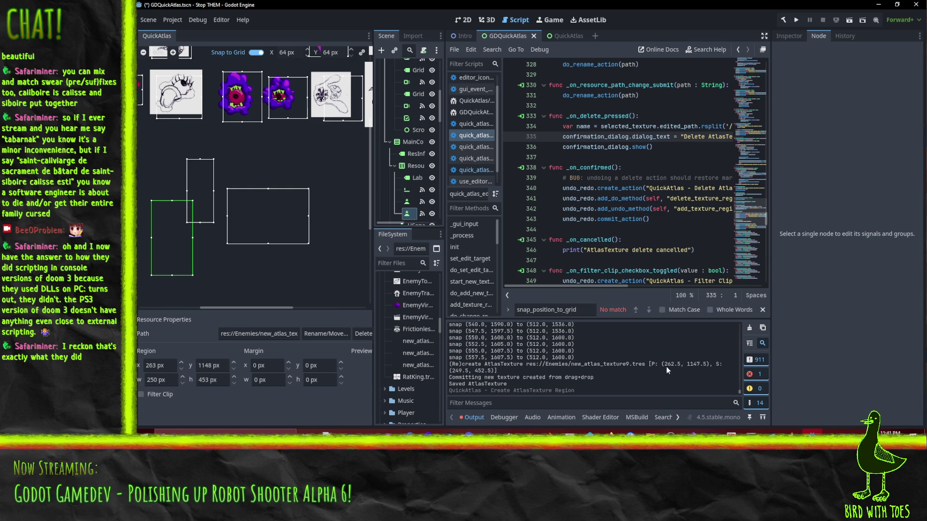
drag(687, 363, 690, 364)
click(688, 365)
Step: Search the script for '(re)create' and place the caret on new_region in that print line
click(672, 189)
key(ctrl+f)
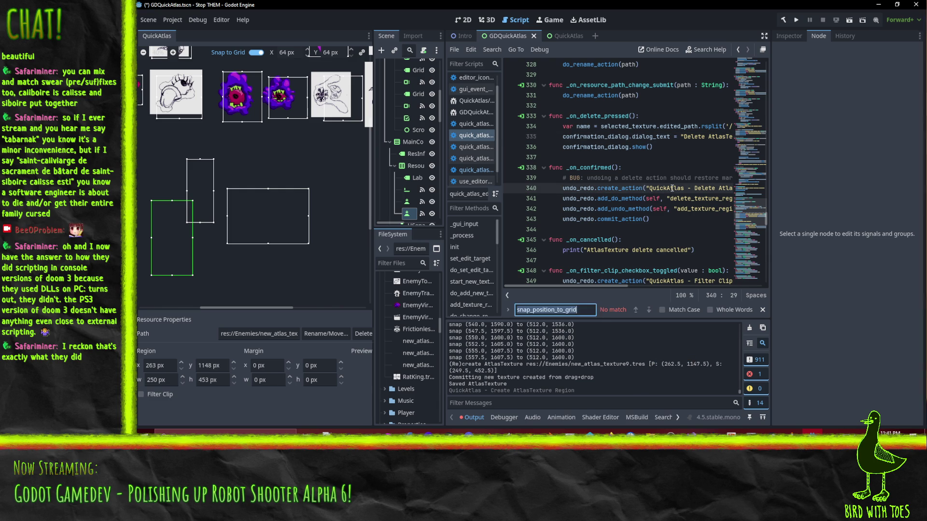
text((re)create)
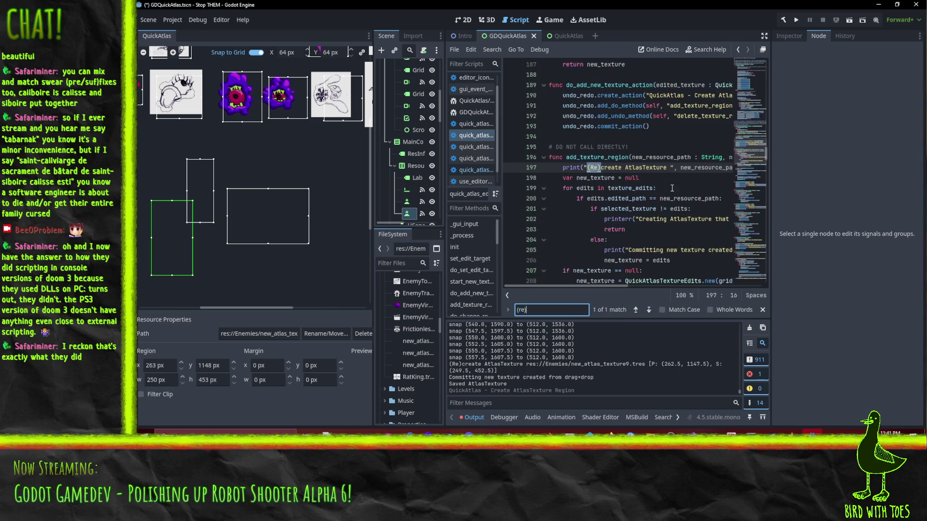
click(655, 167)
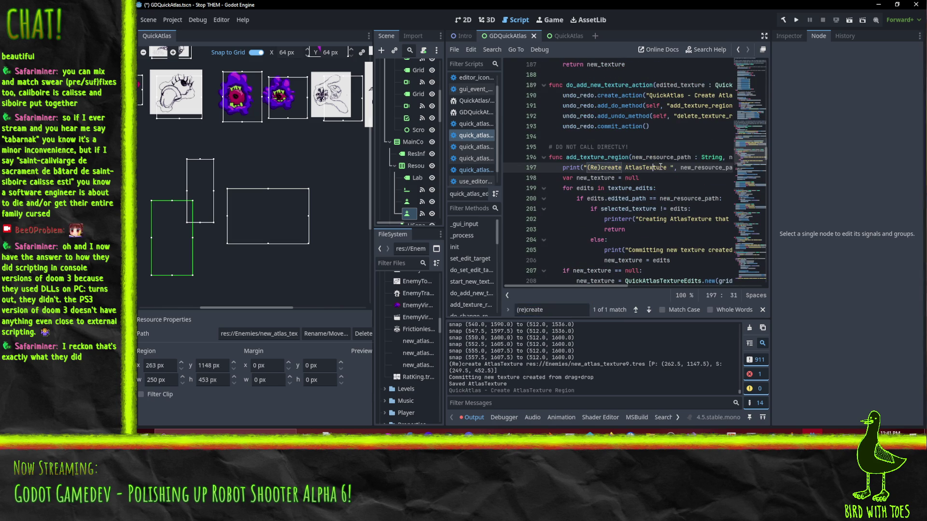
key(End)
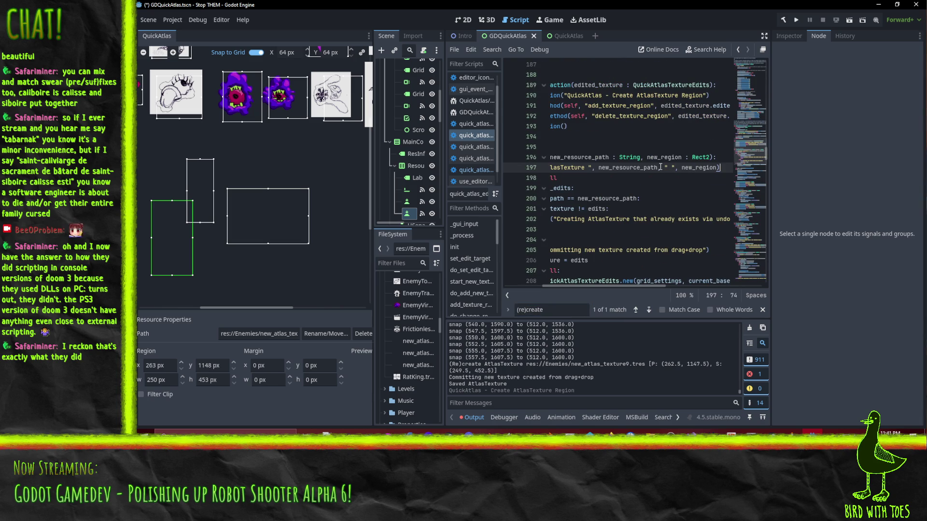
key(Left)
Step: Search for 'new_region' and step through matches to add_texture_region around line 196
scroll(633, 262, down, 2)
mouse_move(633, 286)
mouse_down()
mouse_move(579, 286)
mouse_move(616, 284)
mouse_move(587, 288)
mouse_up()
scroll(608, 242, up, 1)
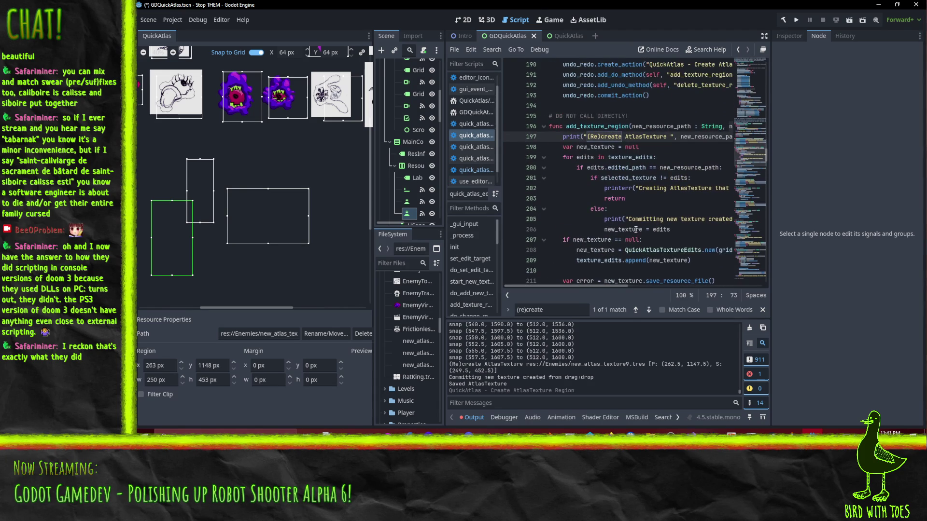
key(ctrl+f)
text(new_region)
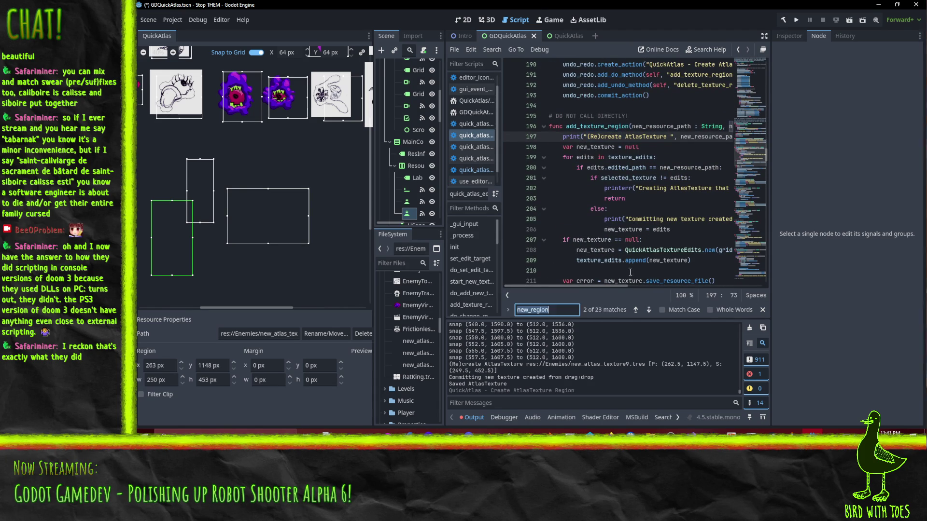
drag(598, 285, 645, 286)
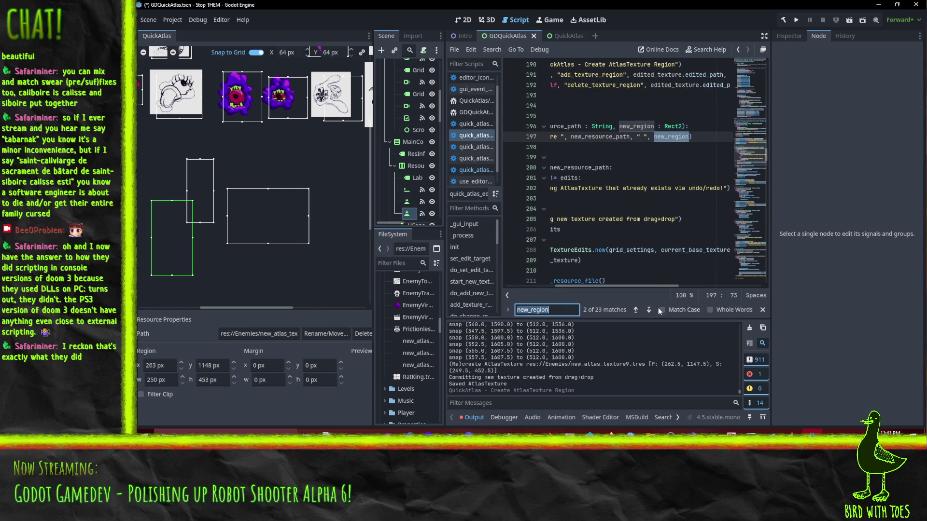
click(650, 310)
mouse_move(637, 286)
mouse_down()
mouse_move(519, 286)
mouse_move(650, 284)
mouse_move(529, 300)
mouse_up()
scroll(616, 273, up, 1)
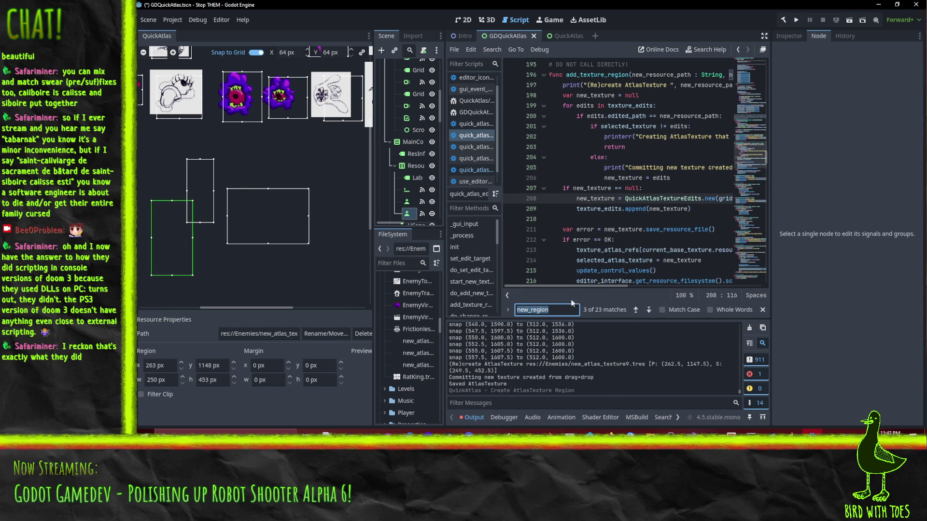
mouse_move(565, 286)
mouse_down()
mouse_move(594, 286)
mouse_move(555, 285)
mouse_up()
scroll(584, 267, up, 2)
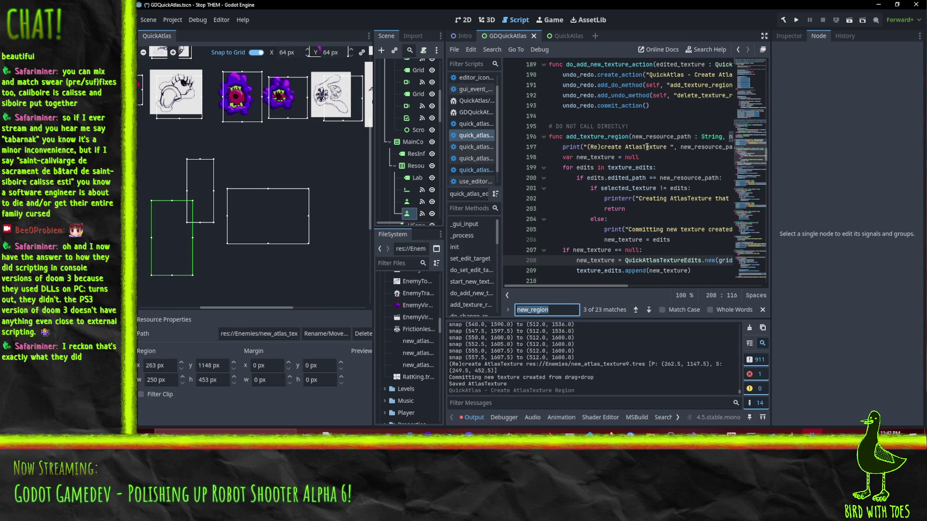
double_click(609, 138)
scroll(671, 218, up, 1)
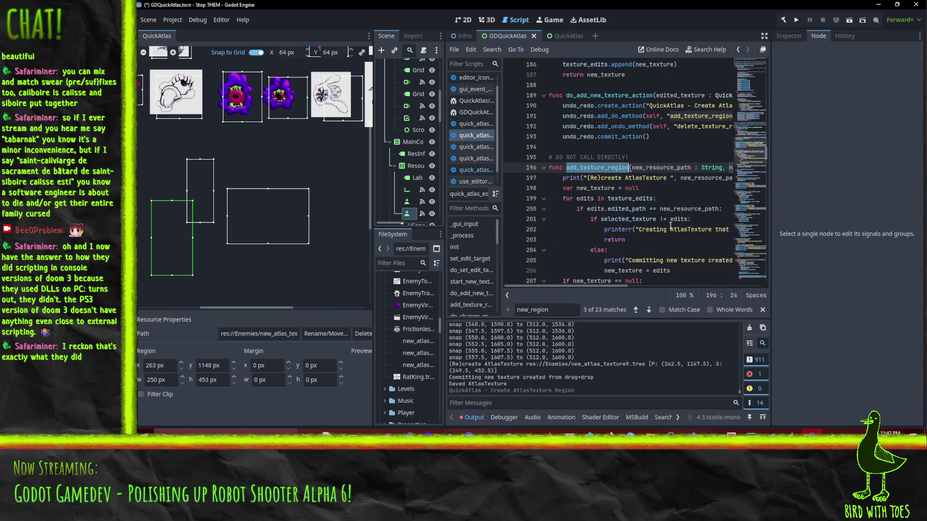
key(ctrl+f)
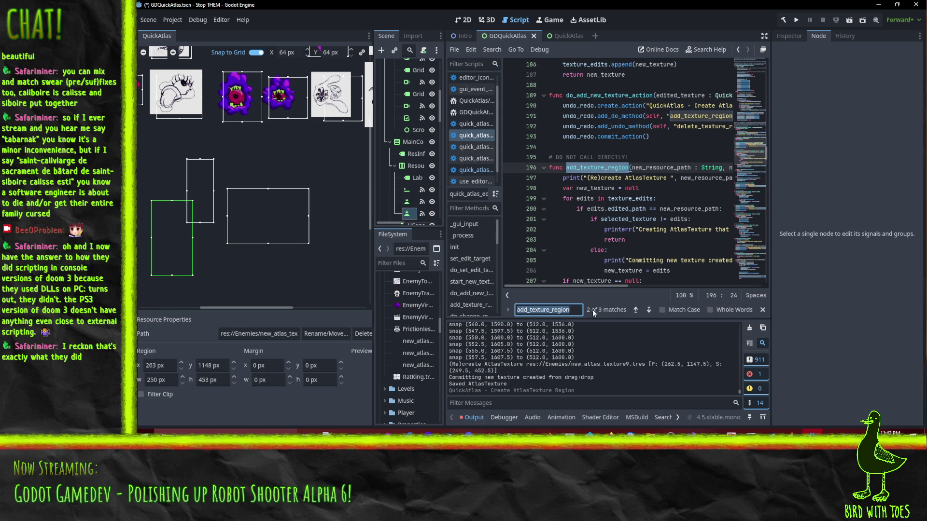
click(668, 116)
key(End)
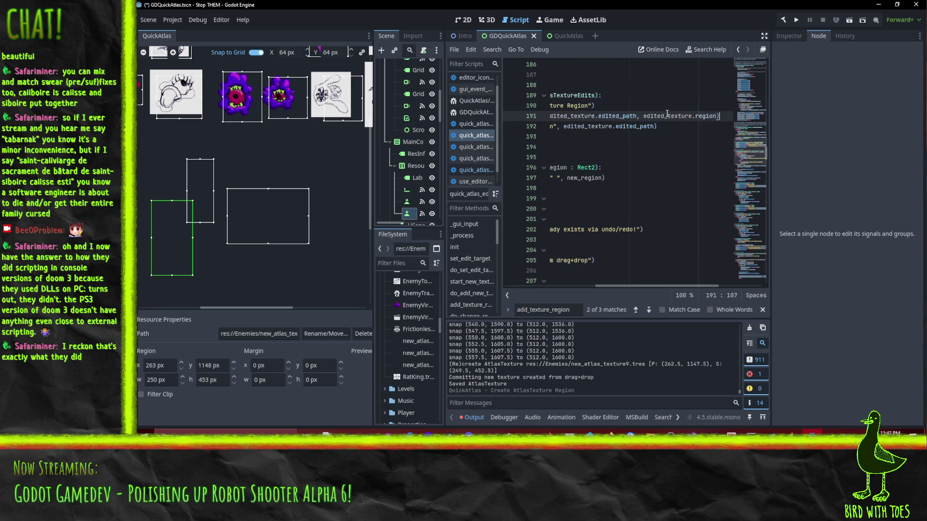
double_click(687, 115)
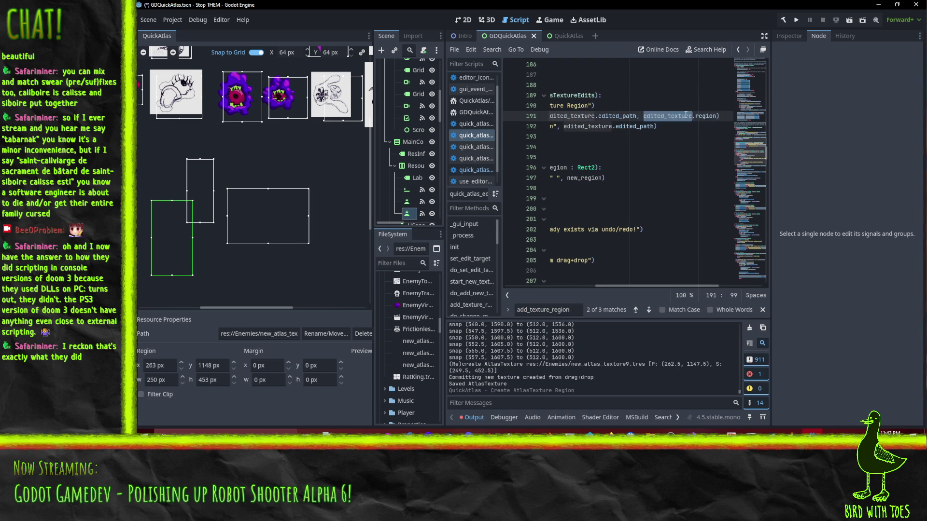
double_click(708, 115)
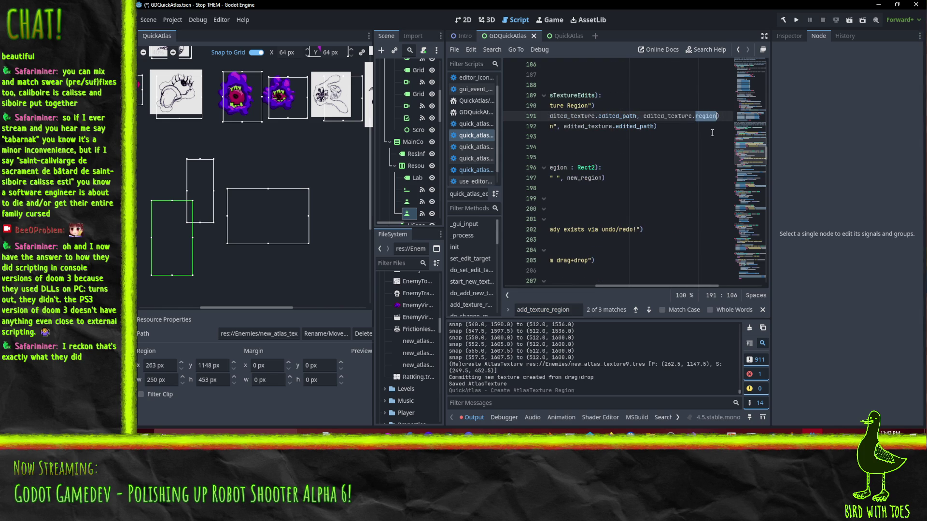
mouse_move(672, 286)
mouse_down()
mouse_move(562, 288)
mouse_move(657, 284)
mouse_up()
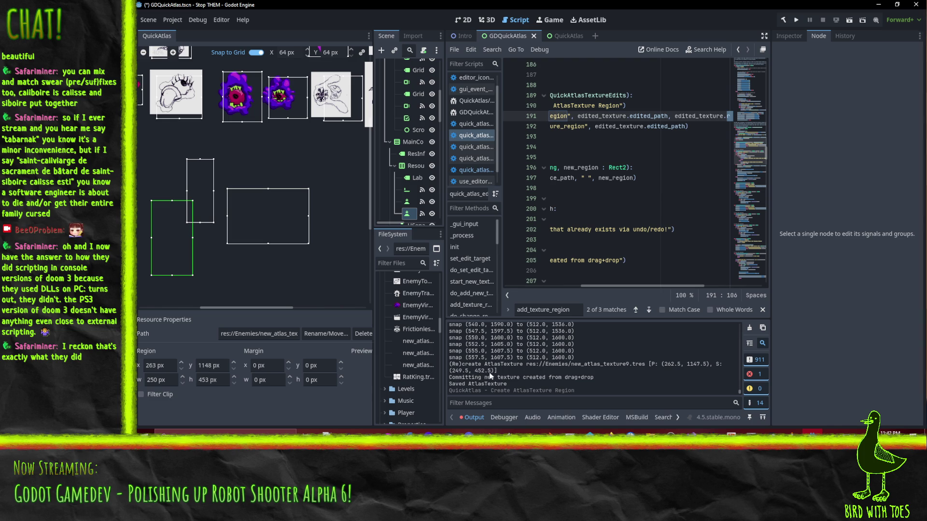
scroll(503, 372, up, 3)
scroll(504, 373, up, 15)
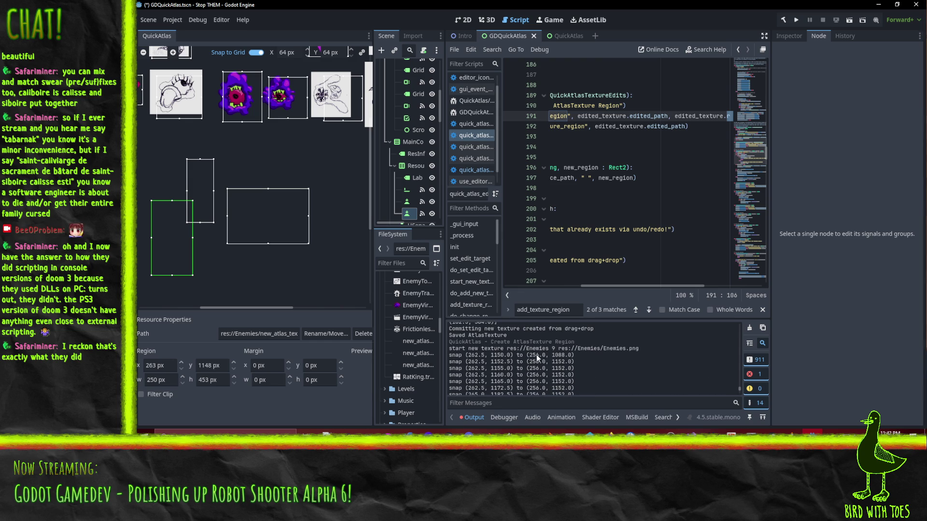
scroll(561, 358, down, 10)
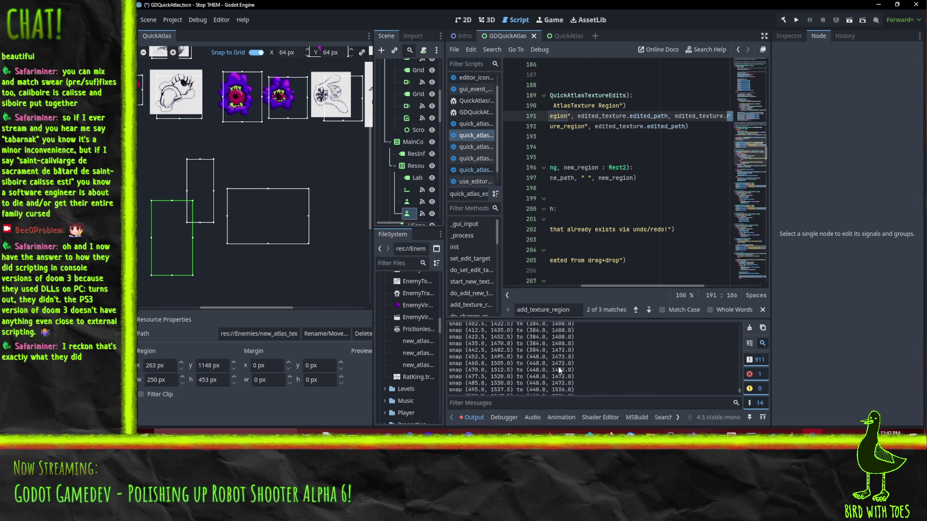
scroll(558, 363, down, 2)
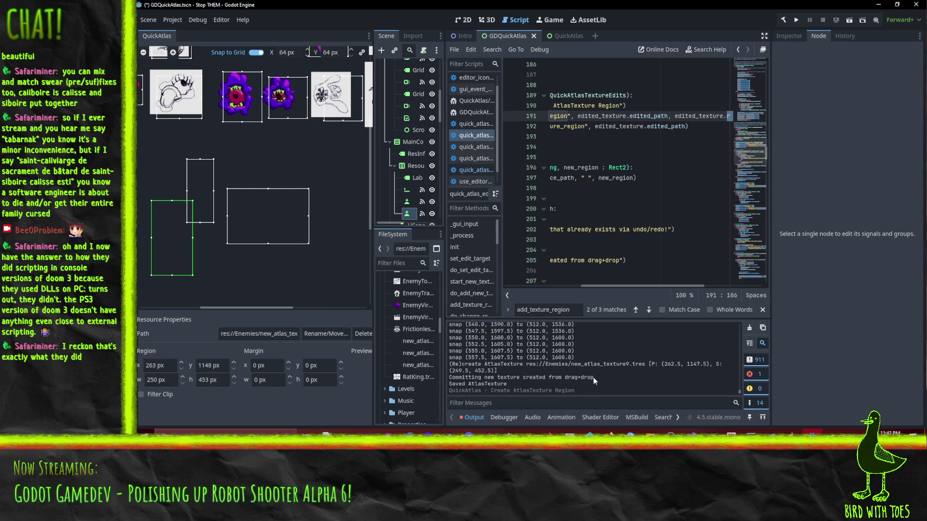
scroll(575, 286, left, 5)
scroll(580, 288, right, 3)
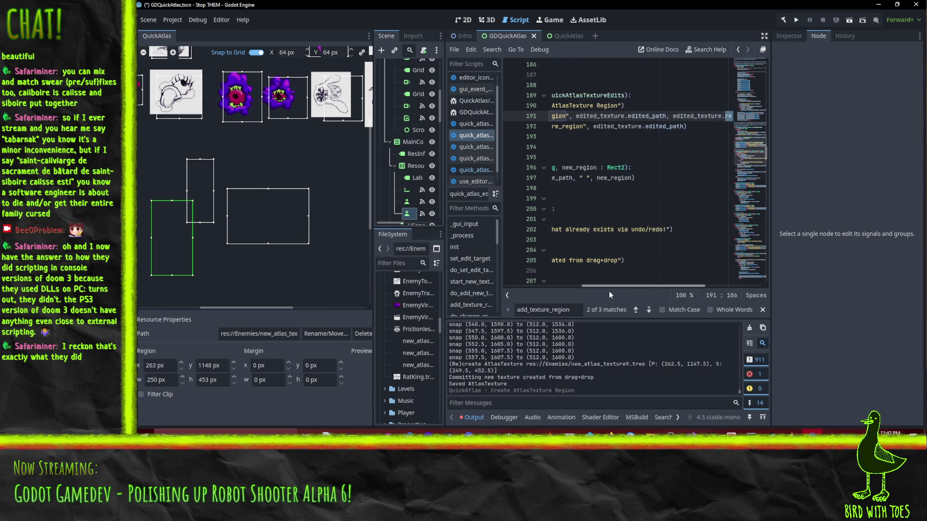
mouse_move(571, 297)
mouse_down()
mouse_move(529, 299)
mouse_move(526, 289)
mouse_up()
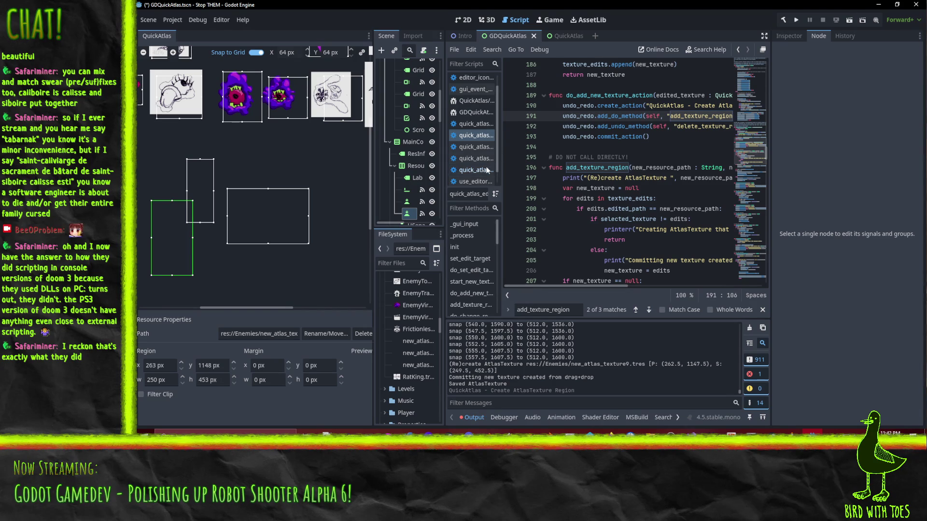
click(472, 170)
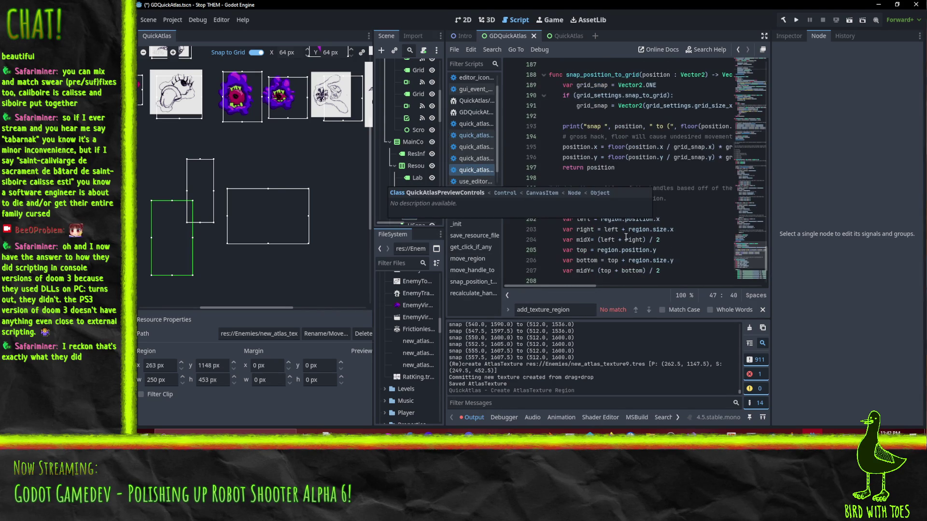
scroll(643, 191, up, 20)
scroll(627, 196, up, 16)
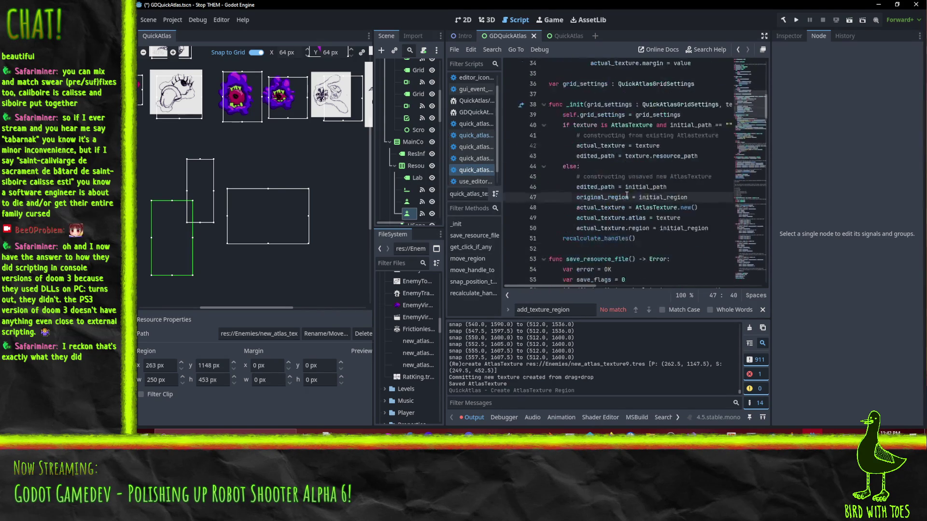
scroll(614, 206, down, 1)
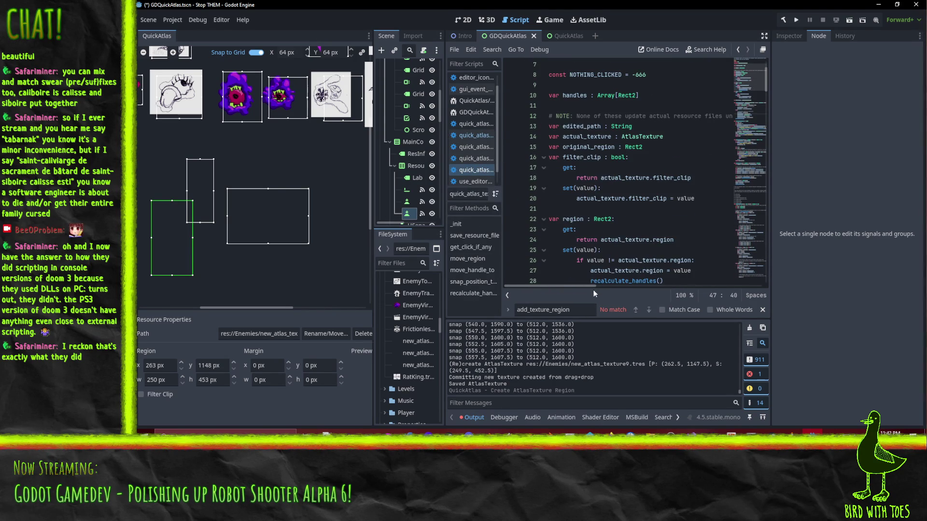
scroll(582, 198, up, 2)
scroll(633, 169, down, 3)
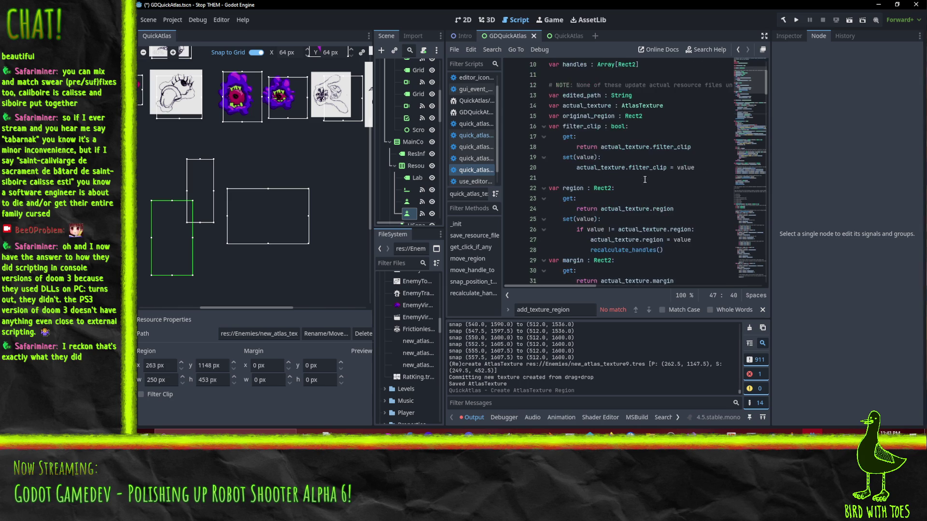
click(571, 189)
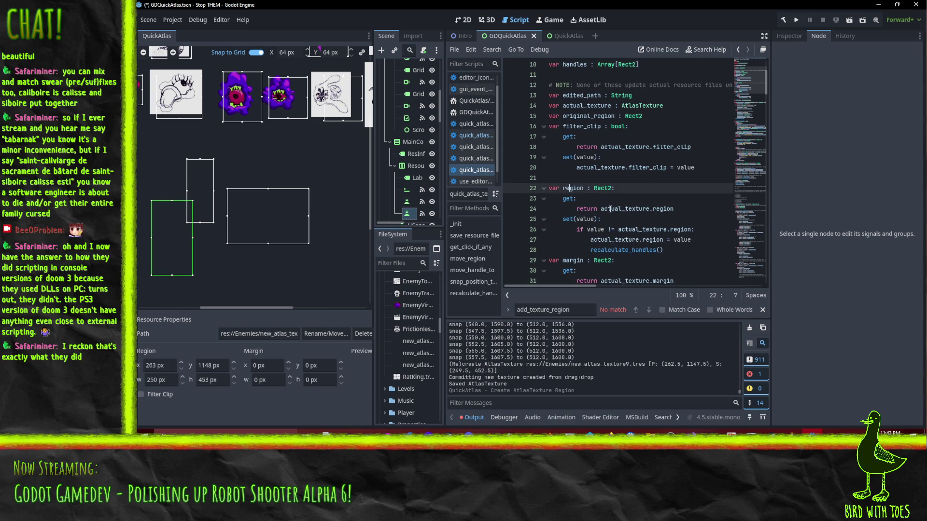
double_click(662, 209)
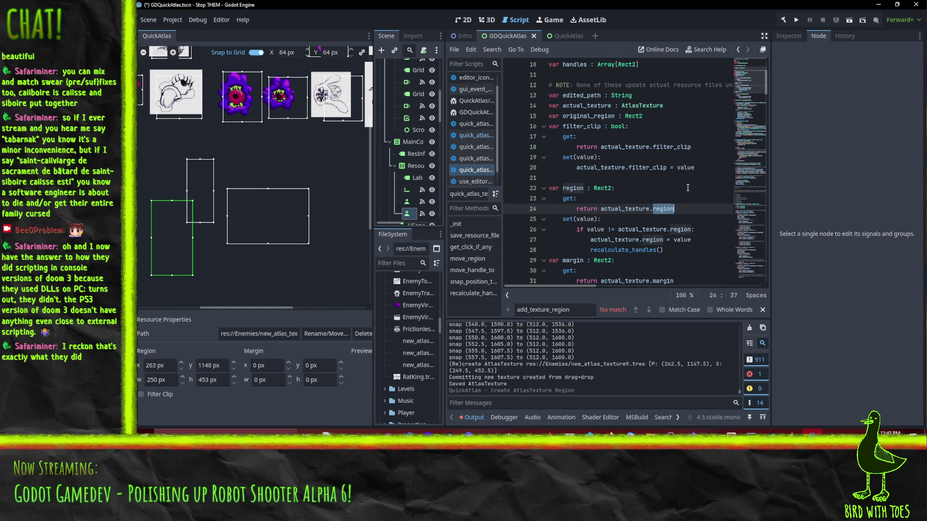
scroll(687, 200, up, 1)
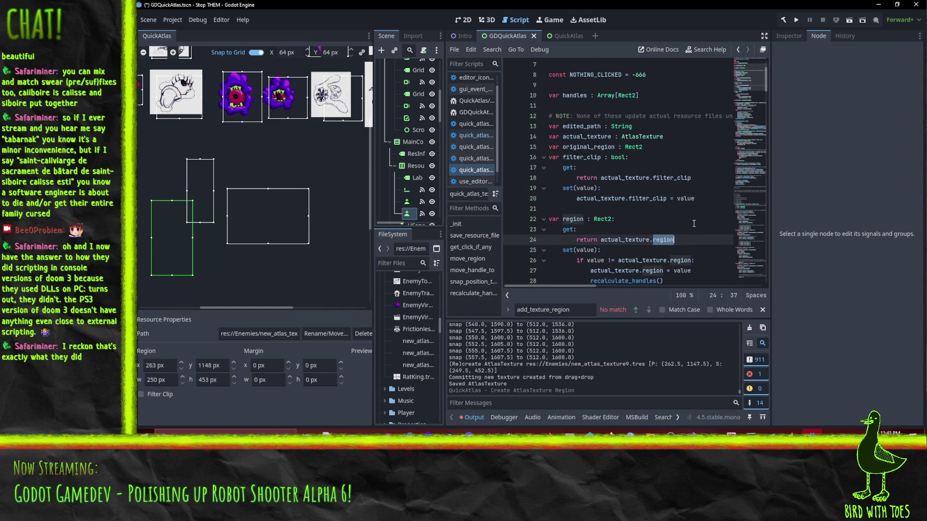
scroll(694, 224, down, 2)
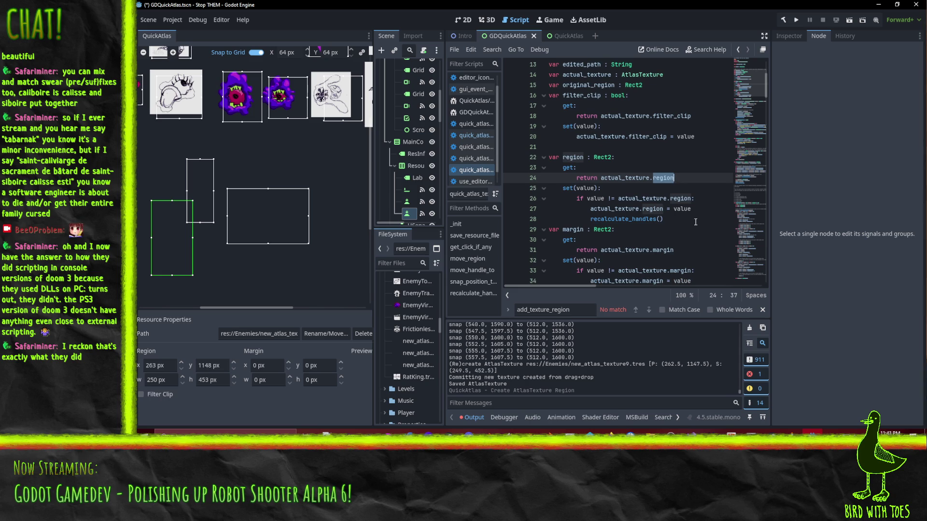
click(706, 179)
scroll(704, 194, down, 1)
scroll(707, 193, down, 6)
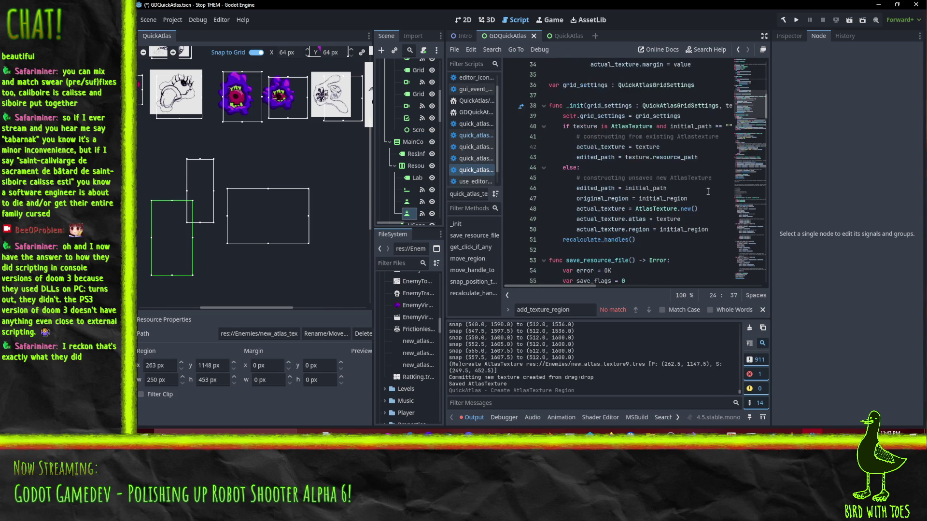
scroll(708, 192, down, 13)
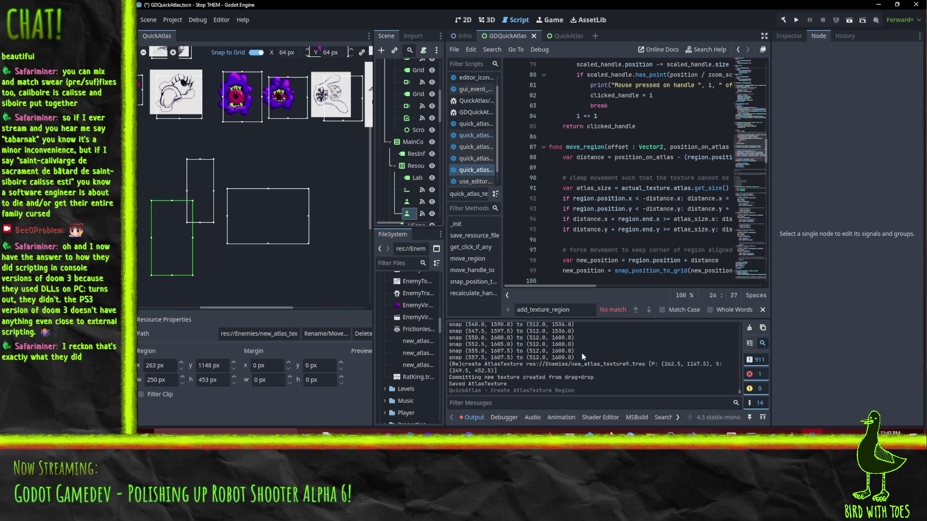
scroll(526, 369, up, 2)
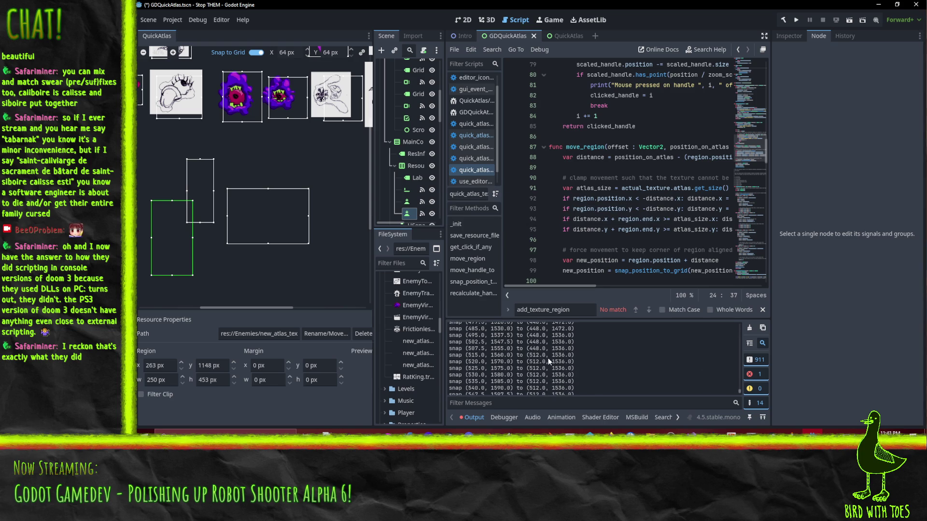
scroll(557, 364, down, 1)
scroll(648, 206, down, 5)
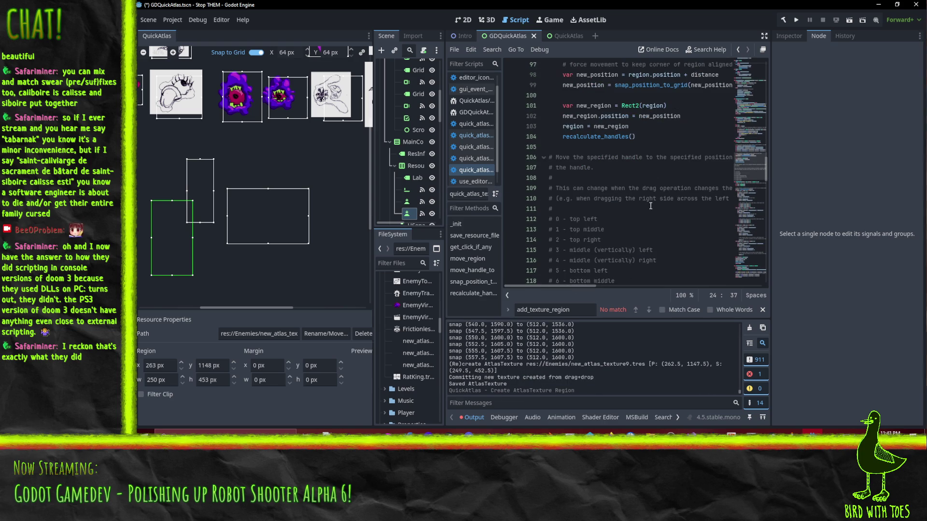
scroll(648, 207, up, 5)
scroll(649, 207, up, 12)
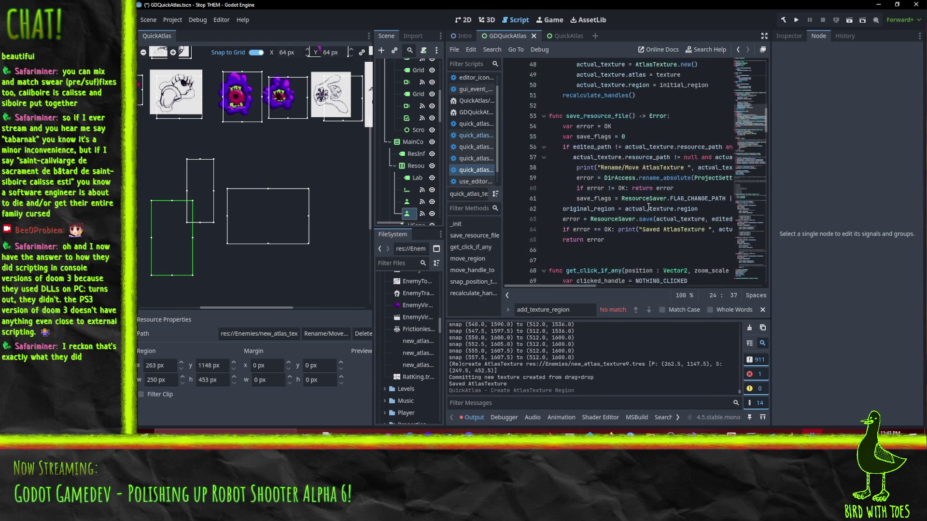
scroll(648, 207, up, 5)
scroll(565, 197, down, 12)
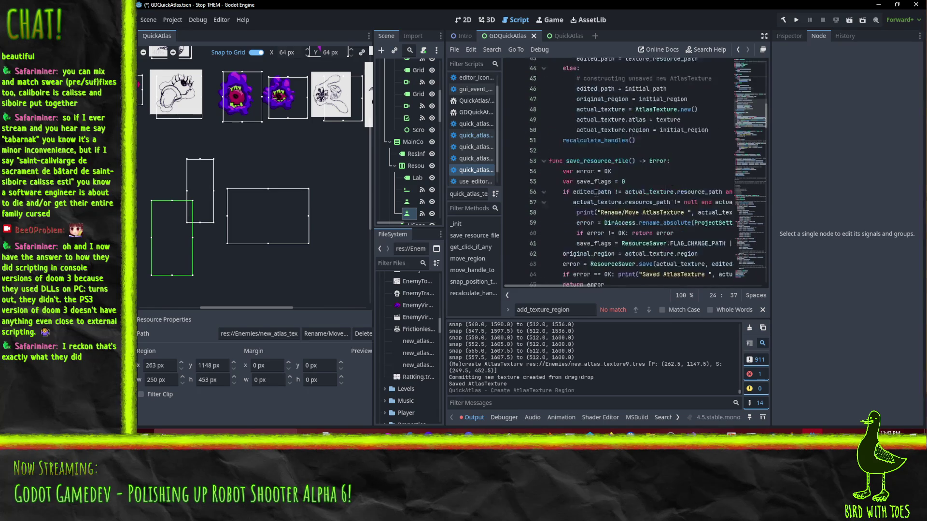
scroll(660, 215, down, 5)
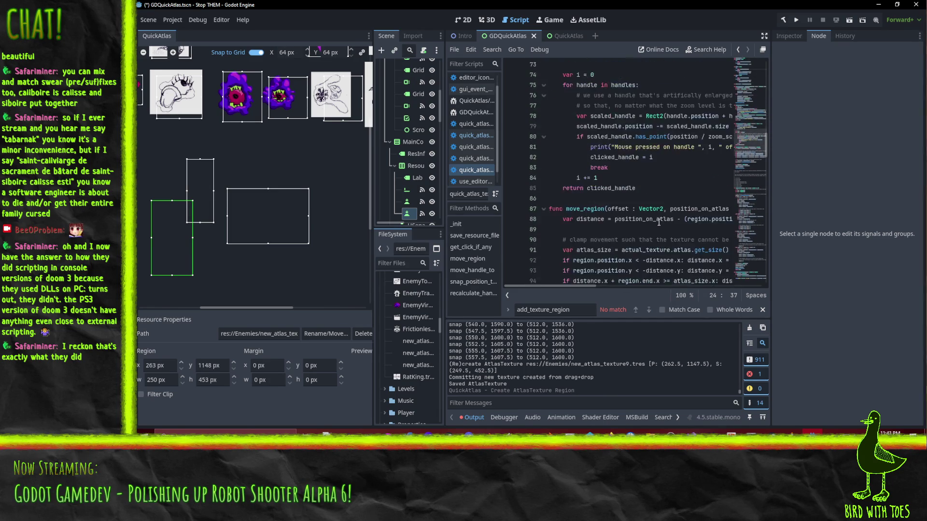
click(476, 136)
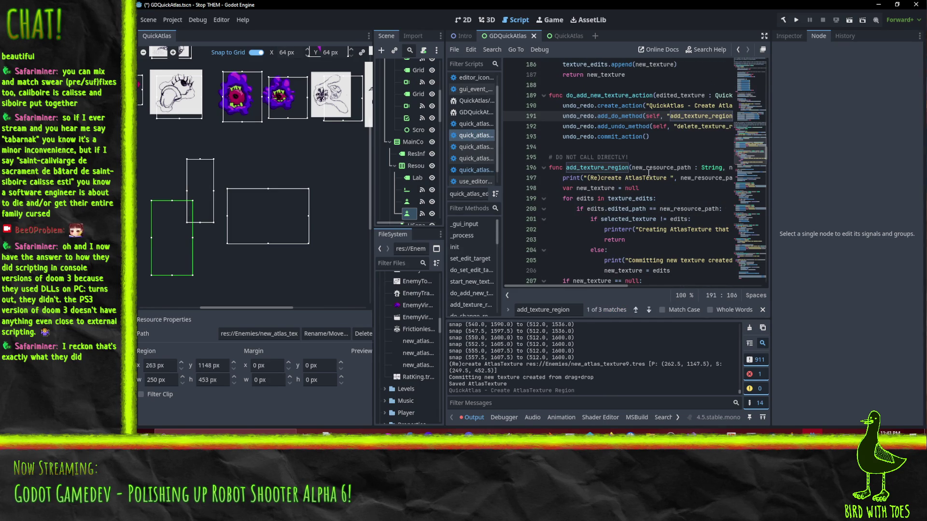
scroll(651, 180, down, 13)
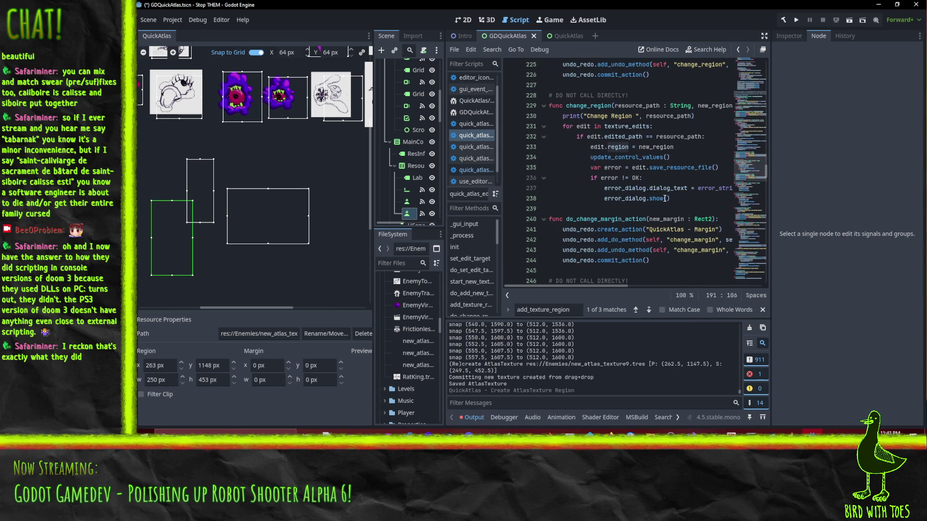
click(474, 170)
scroll(672, 230, up, 1)
mouse_move(671, 230)
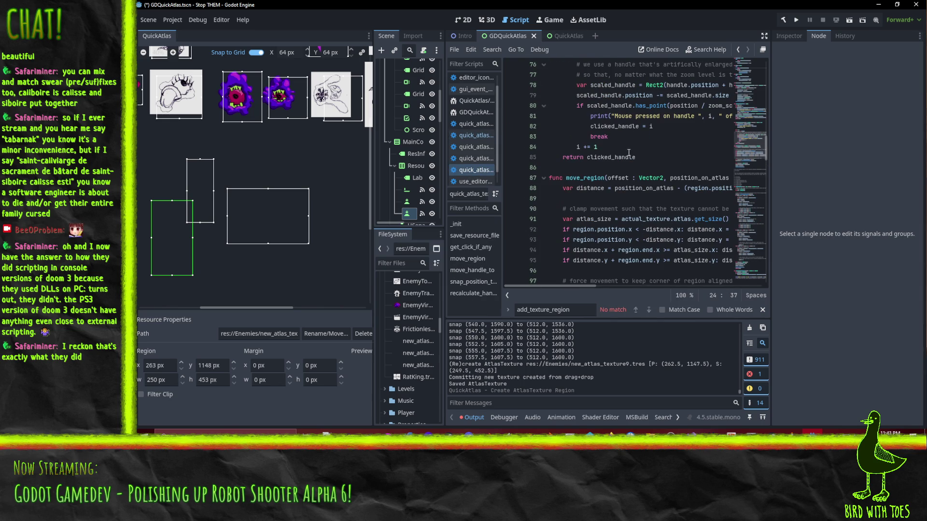
scroll(661, 183, up, 5)
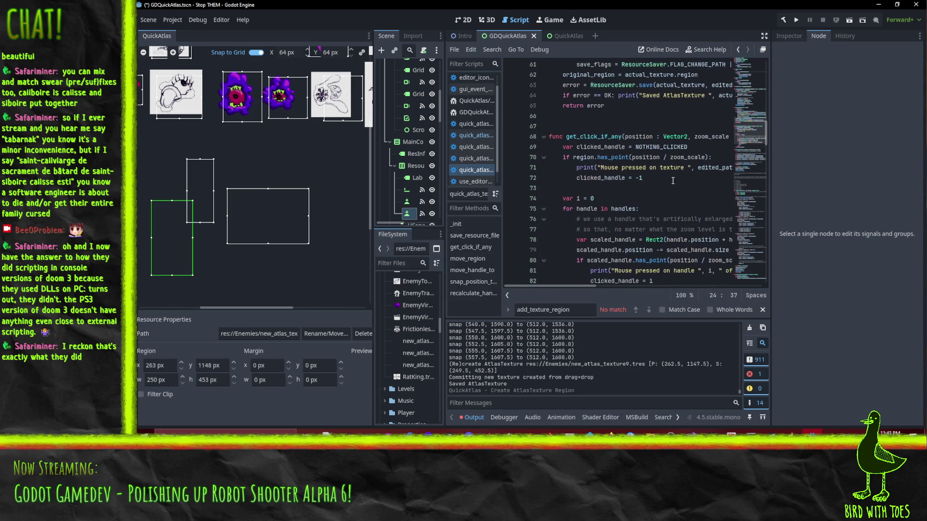
scroll(690, 183, down, 4)
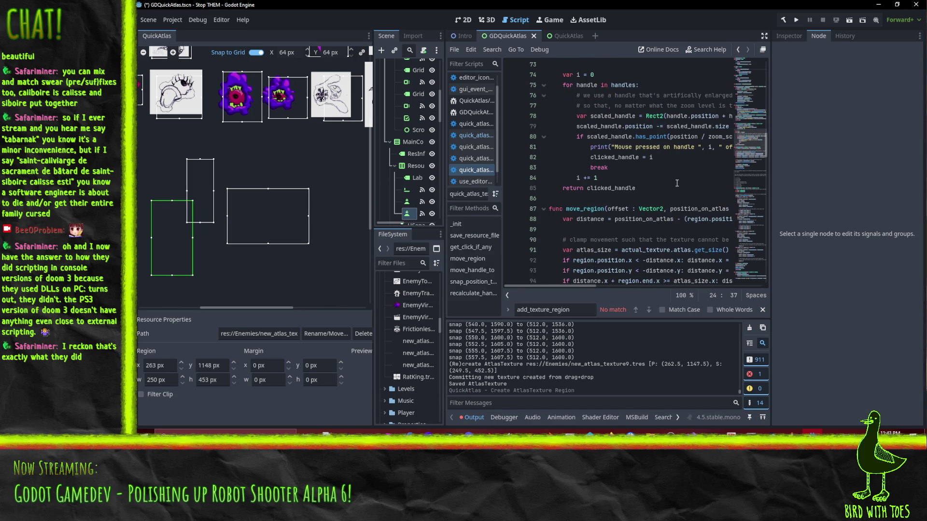
scroll(688, 184, up, 6)
scroll(670, 192, down, 19)
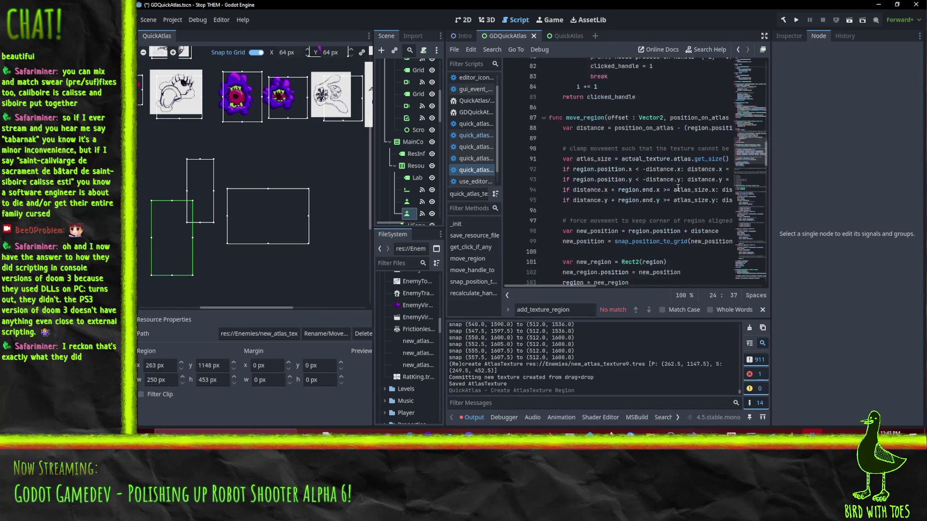
scroll(666, 179, down, 8)
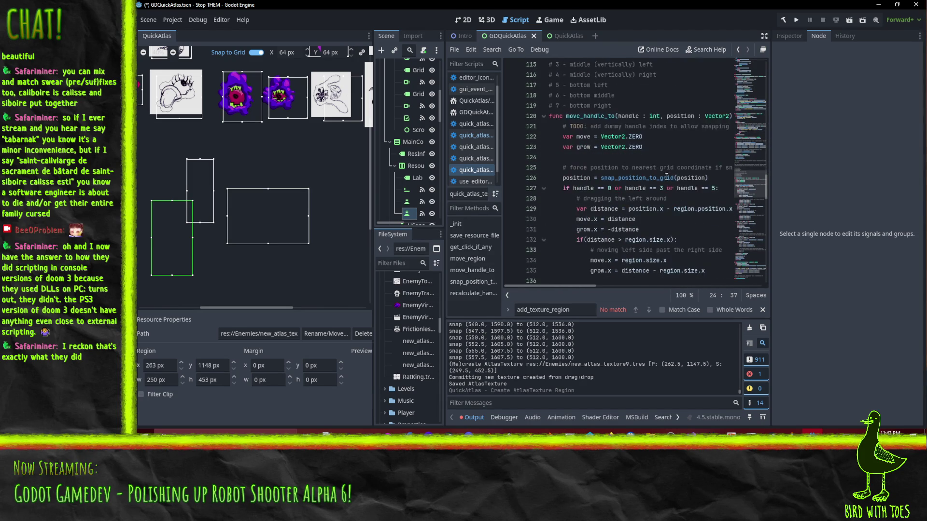
scroll(642, 161, down, 1)
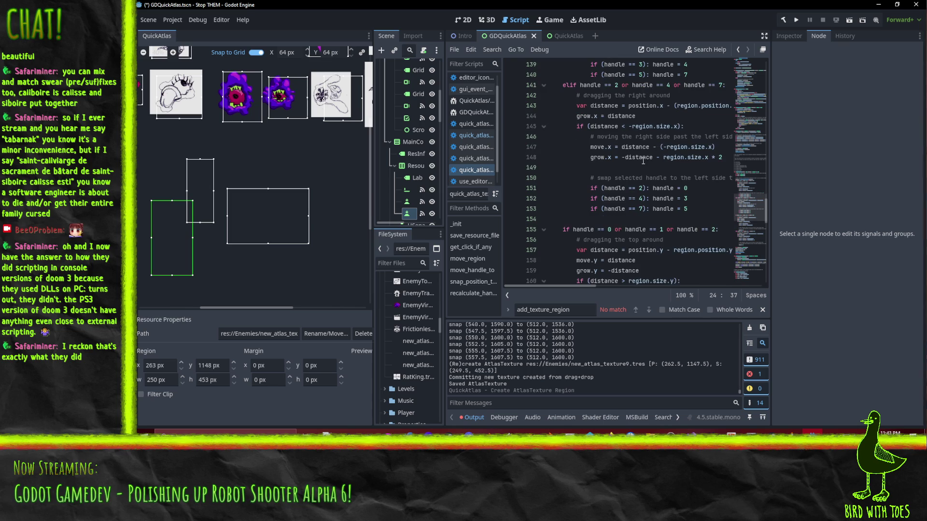
scroll(609, 158, down, 12)
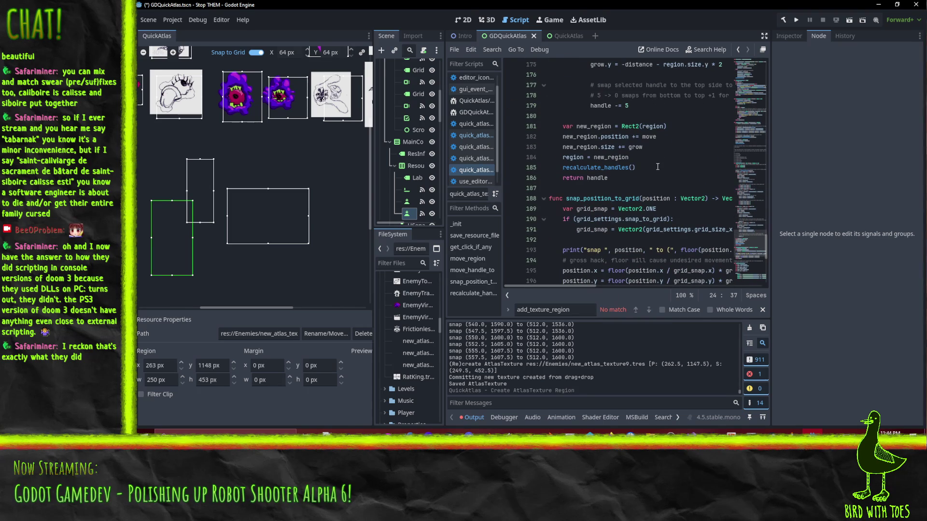
click(644, 159)
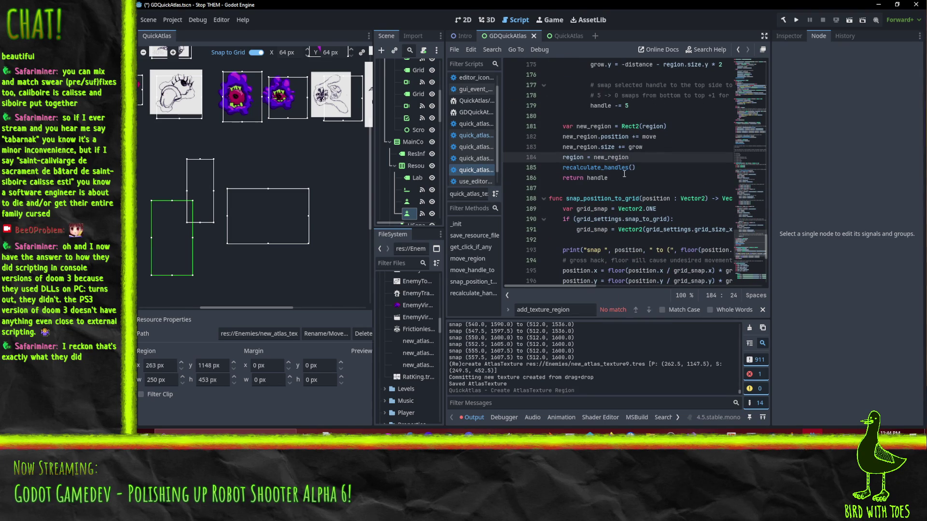
key(Down)
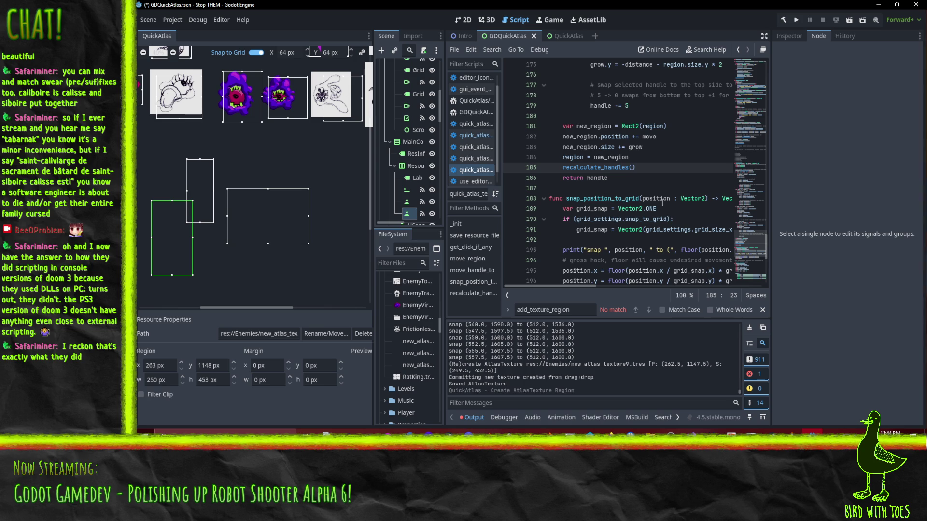
scroll(656, 203, up, 20)
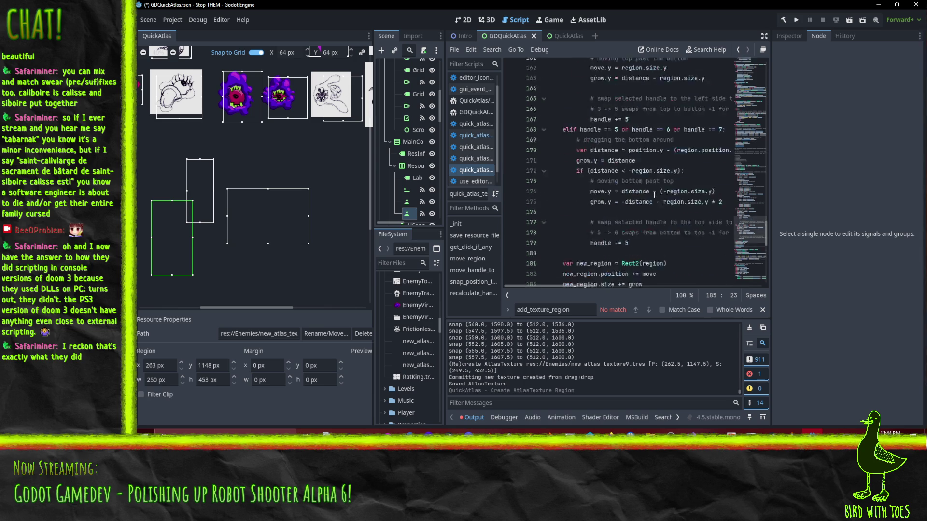
scroll(653, 195, up, 15)
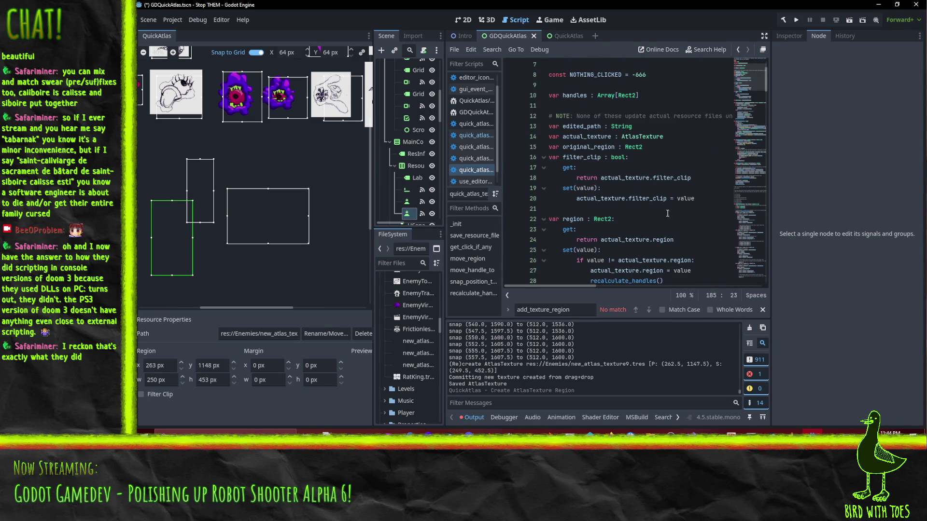
scroll(618, 193, down, 3)
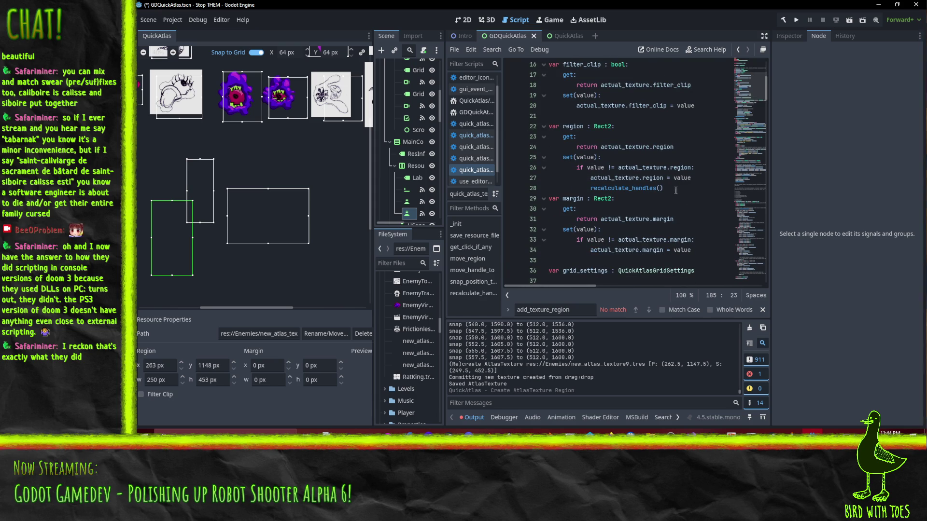
scroll(677, 190, down, 7)
scroll(686, 186, up, 6)
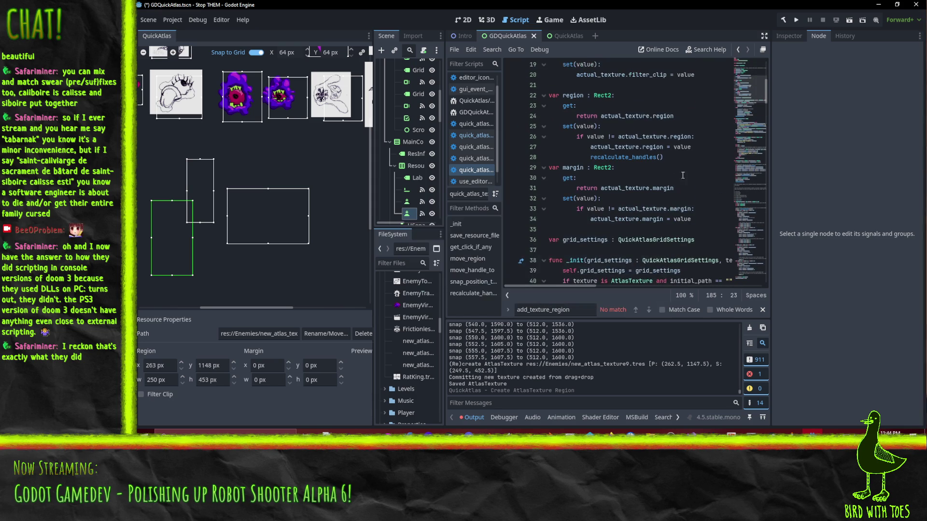
Step: Add print("new region ", actual_texture.region) after recalculate_handles in the region setter
click(694, 156)
scroll(696, 147, up, 1)
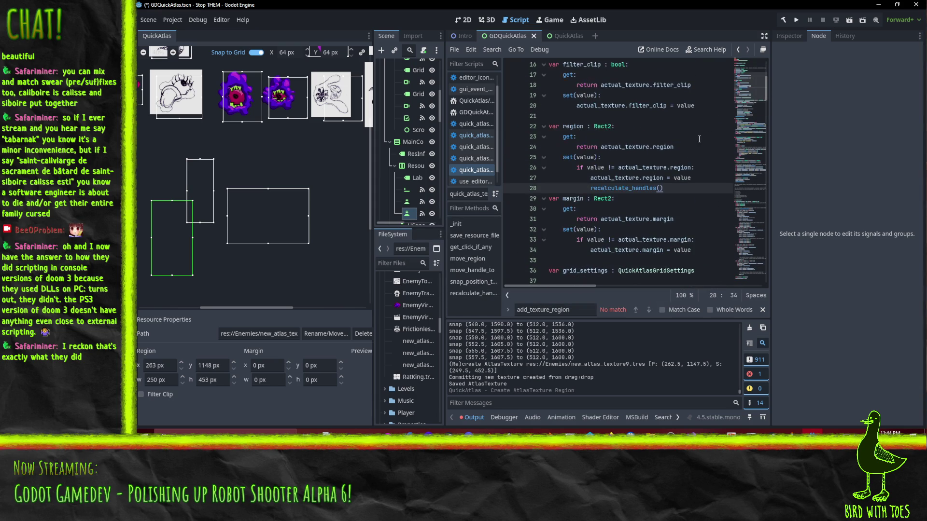
key(Return)
text(p)
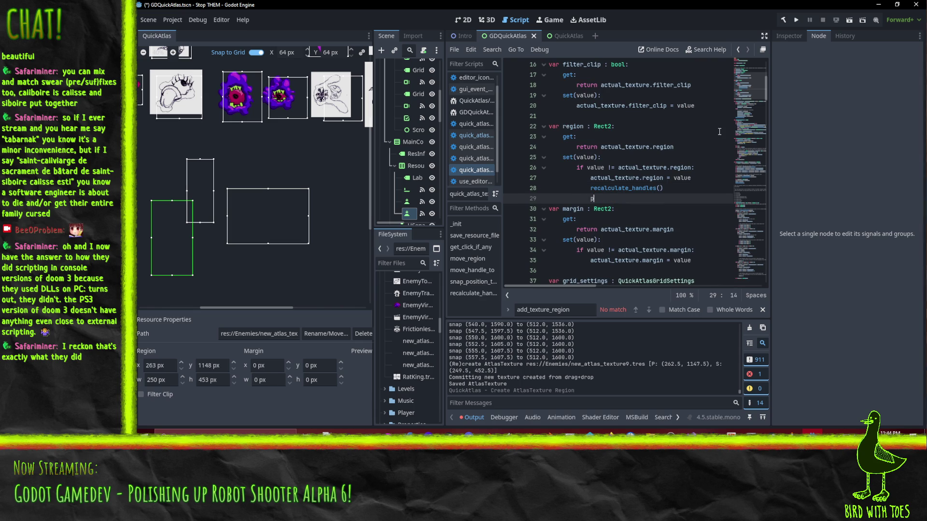
text(rint("new region ",)
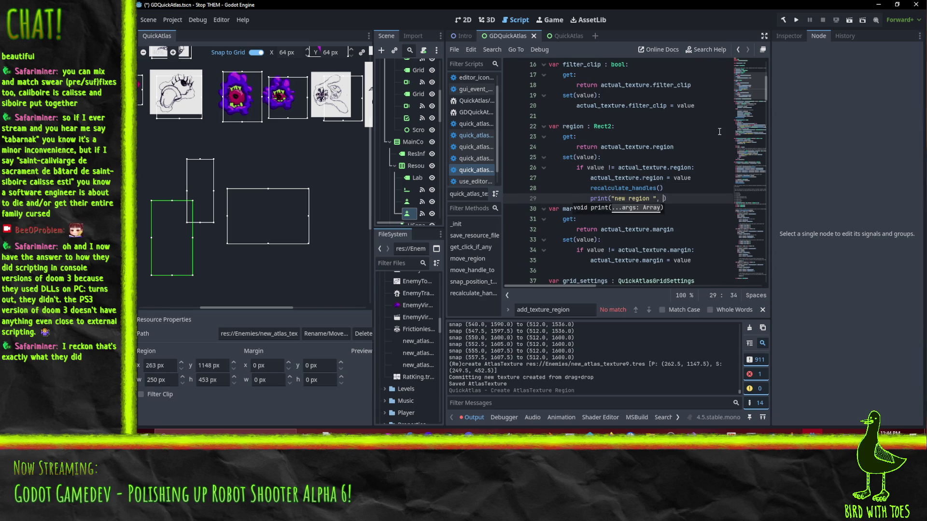
text(actual_texture.re)
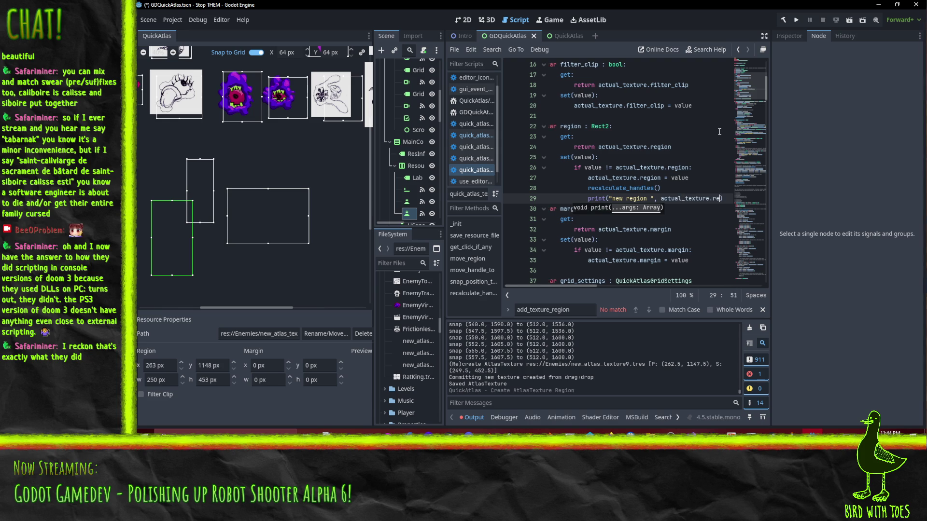
text(gion)
Step: Add print("get region ", actual_texture.region) to the region getter and save the script
key(Up)
key(Up)
key(Up)
key(Home)
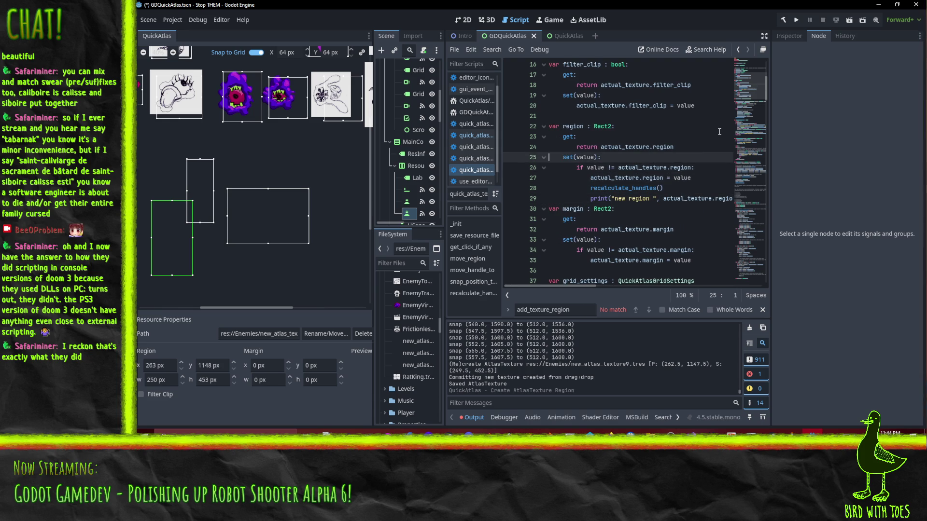
key(Up)
key(Up)
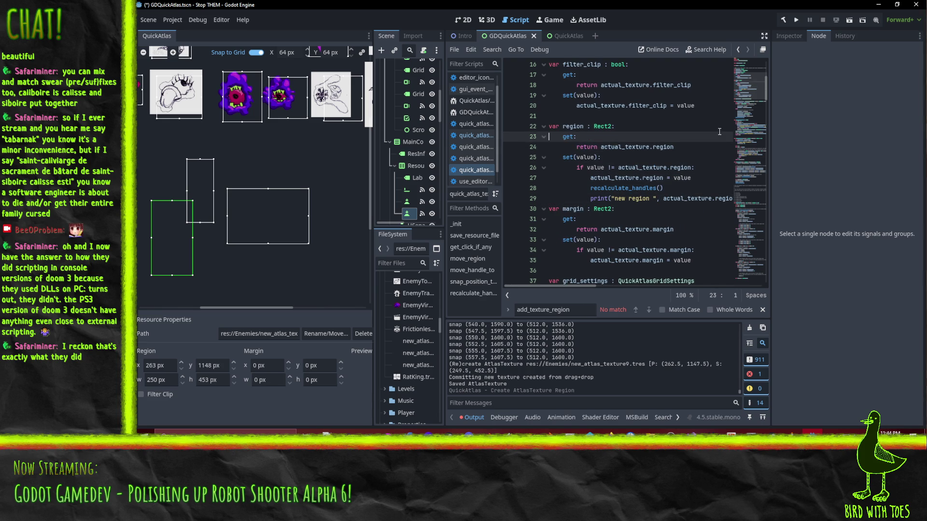
key(End)
key(Return)
text(print("get re)
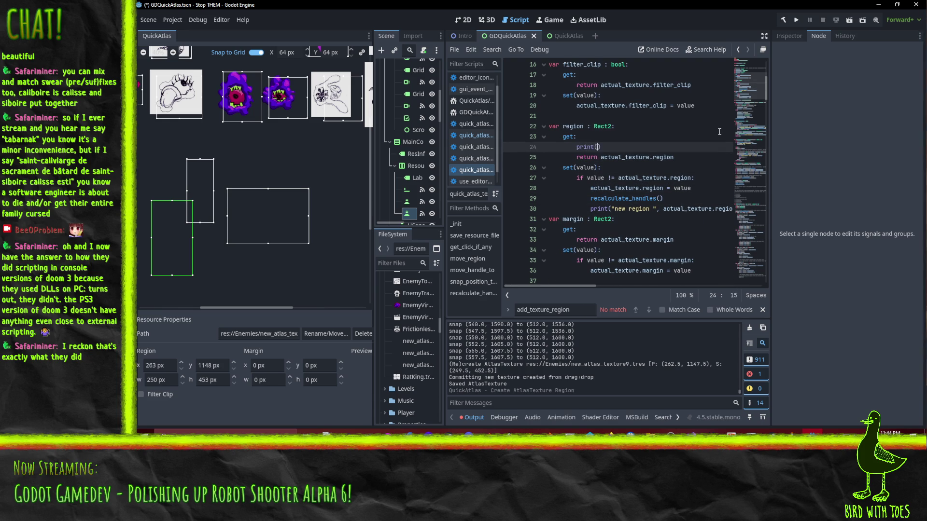
text(gion ")
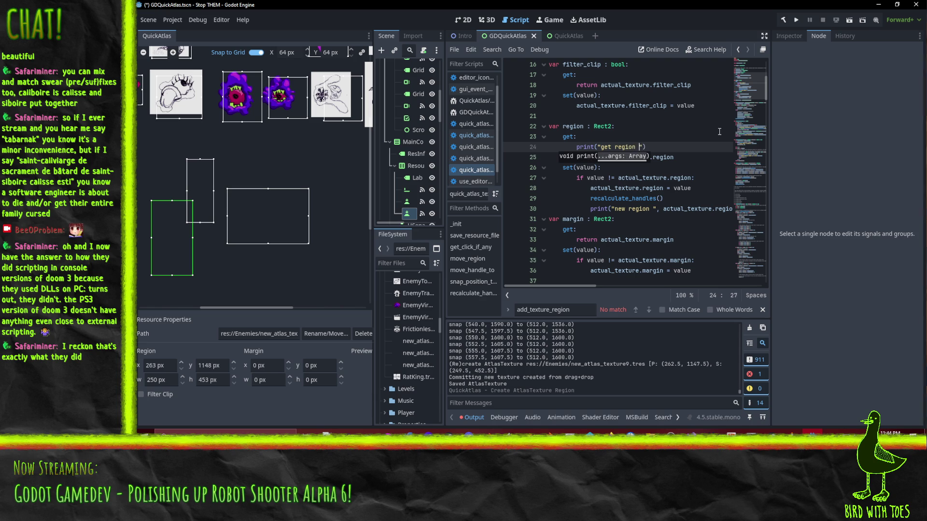
text(, actual_texture.)
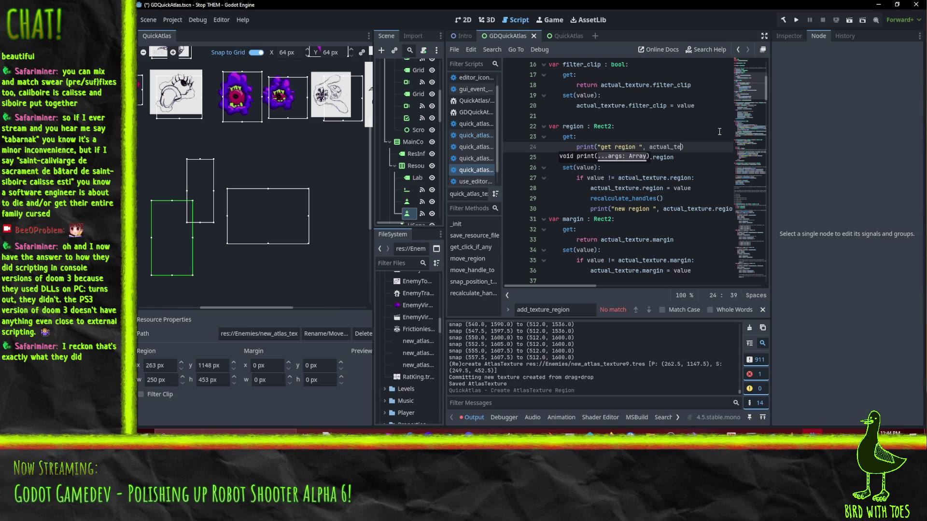
text(region)
key(ctrl+s)
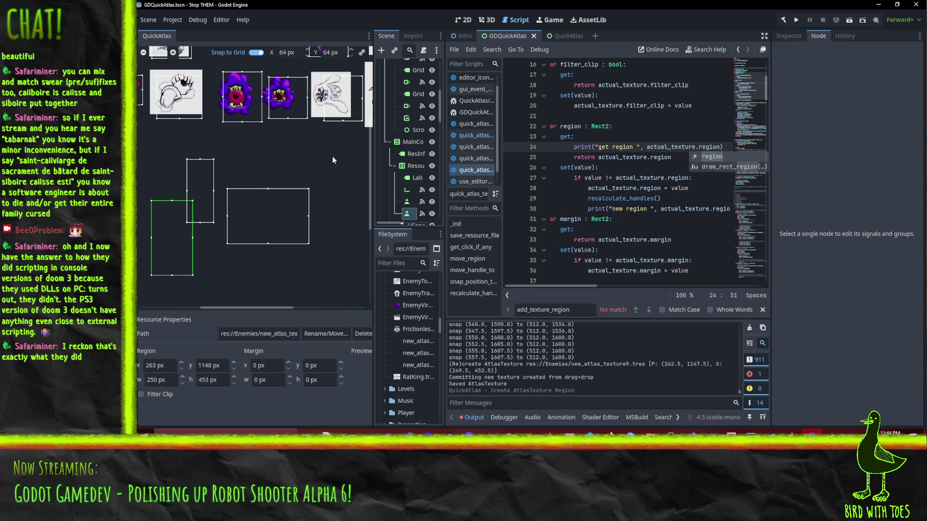
Step: Clear the Output log, draw a new test atlas region, and review the logged region reads
drag(332, 160, 262, 135)
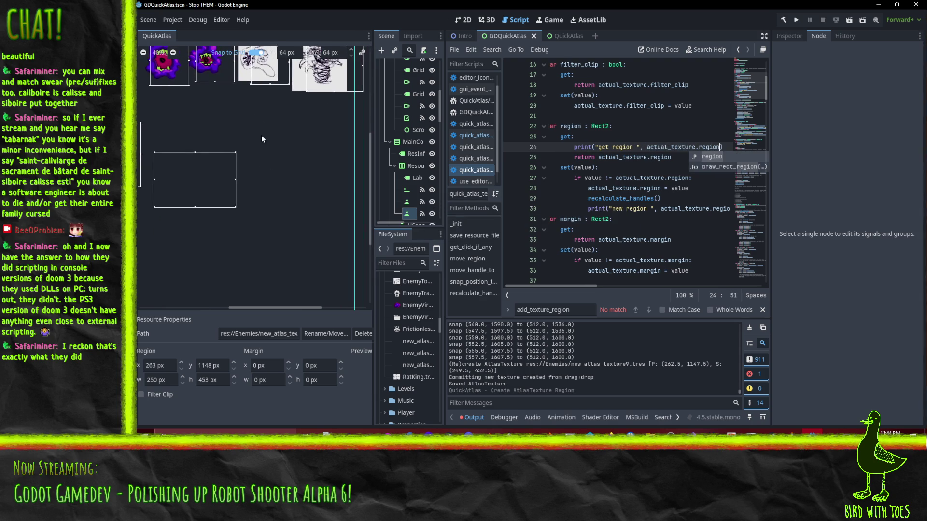
click(749, 332)
mouse_move(266, 183)
mouse_down()
mouse_move(302, 231)
mouse_move(330, 246)
mouse_up()
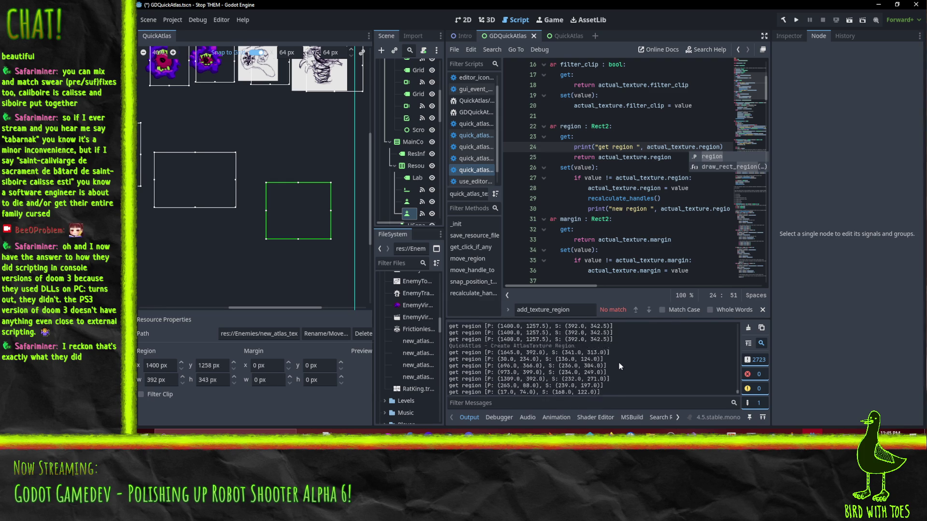
scroll(637, 373, up, 5)
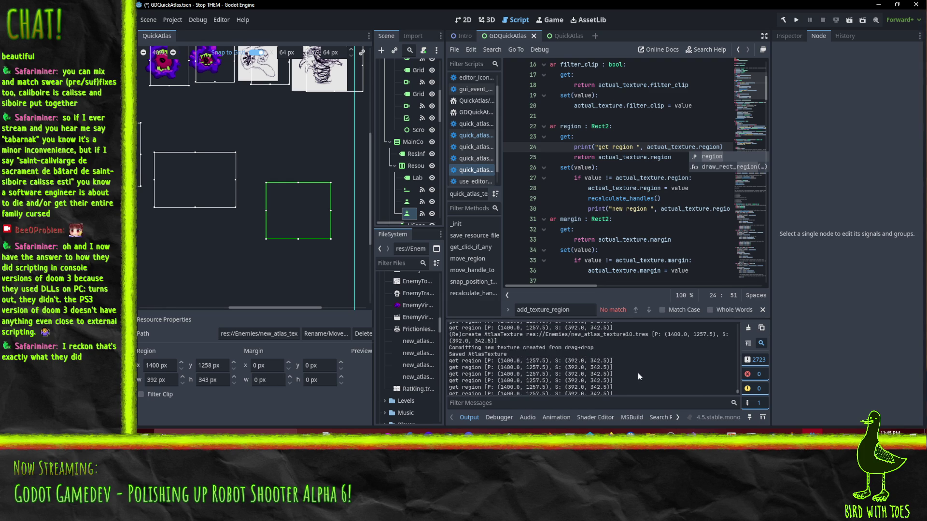
scroll(638, 372, up, 1)
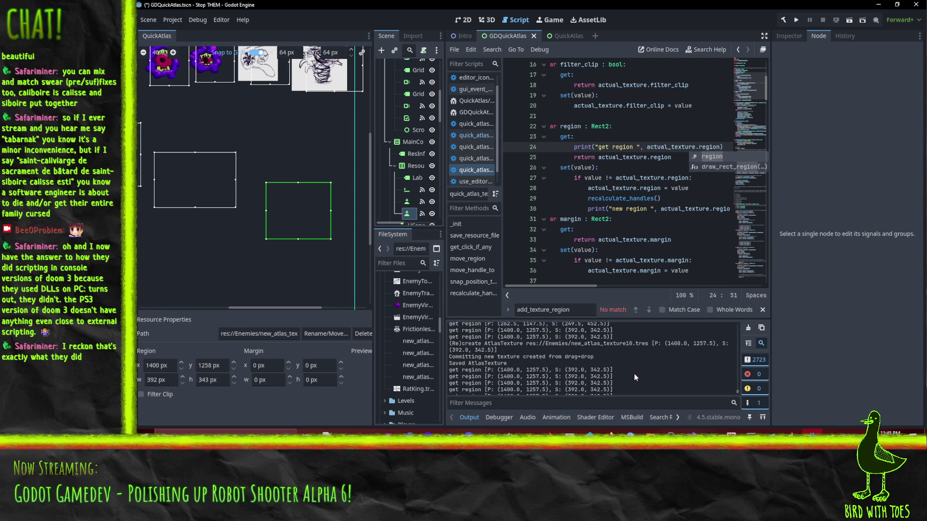
scroll(633, 377, up, 1)
scroll(633, 375, up, 2)
scroll(633, 374, down, 10)
scroll(630, 372, down, 5)
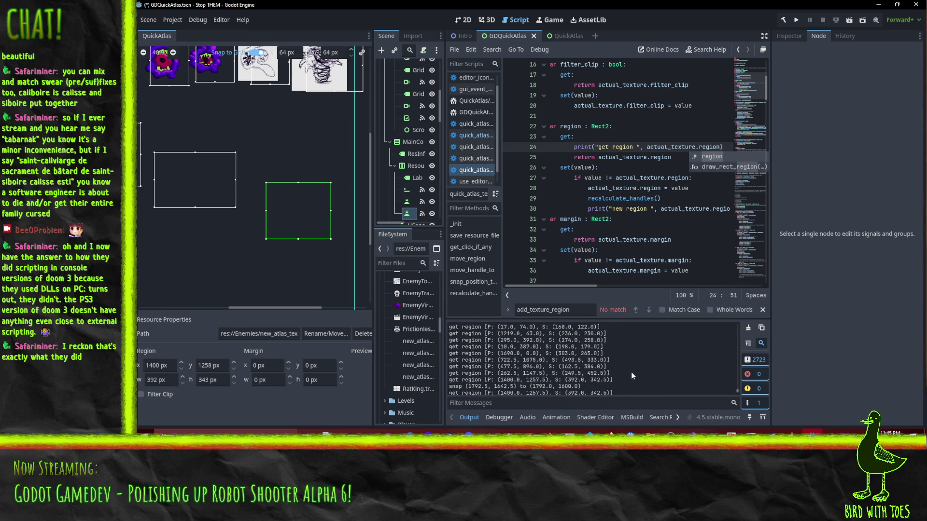
scroll(618, 372, down, 5)
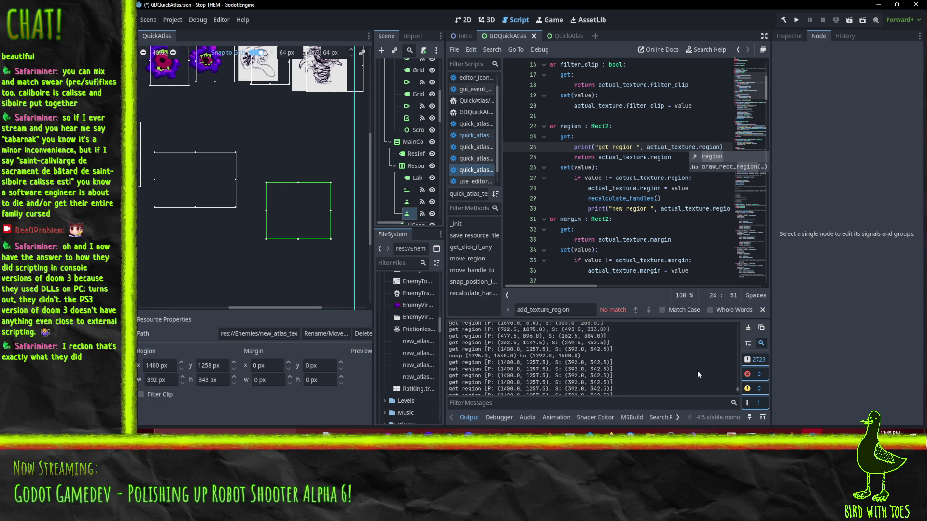
mouse_move(738, 390)
mouse_down()
mouse_move(737, 327)
mouse_move(735, 399)
mouse_up()
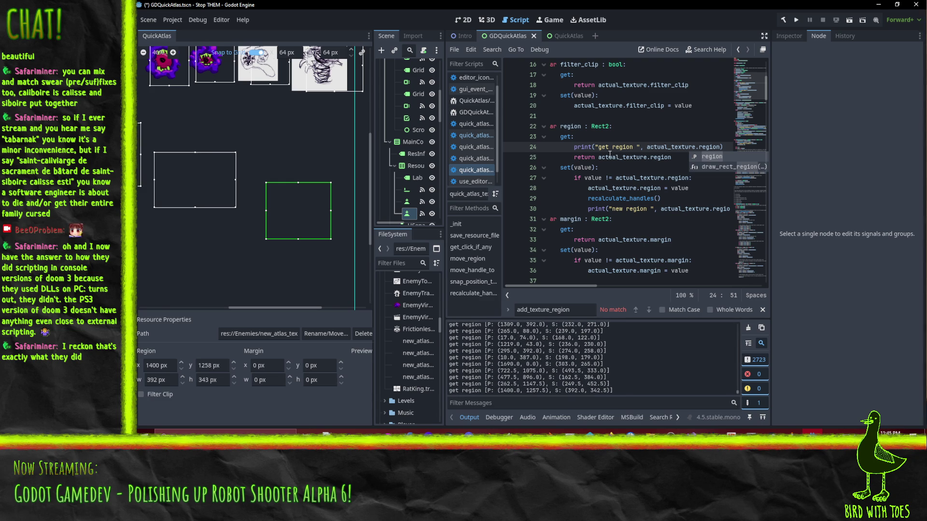
Step: Delete the getter's 'get region' debug print line and save the script
key(Home)
key(Home)
key(shift+Down)
key(BackSpace)
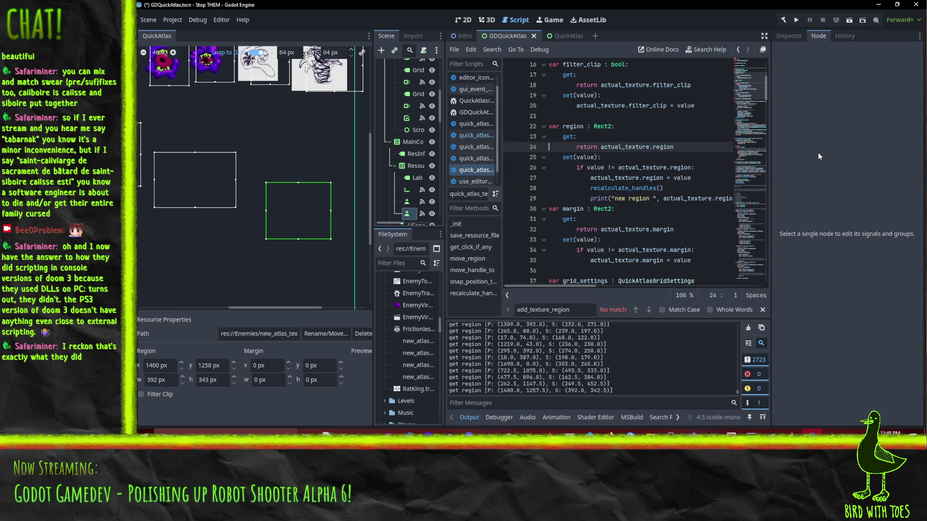
key(ctrl+s)
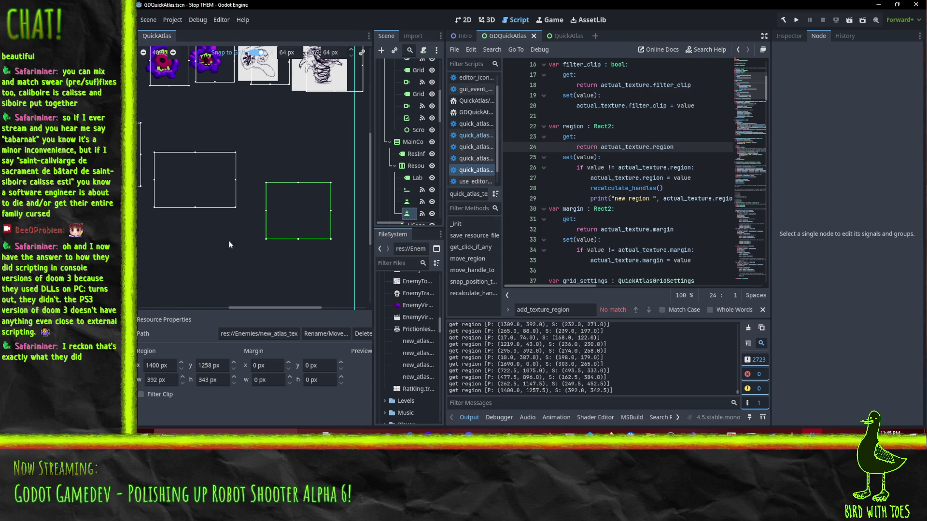
scroll(231, 231, up, 2)
scroll(225, 191, down, 4)
key(Delete)
Step: Delete the first two test regions, including new_atlas_texture10, confirming each deletion
click(241, 147)
key(Delete)
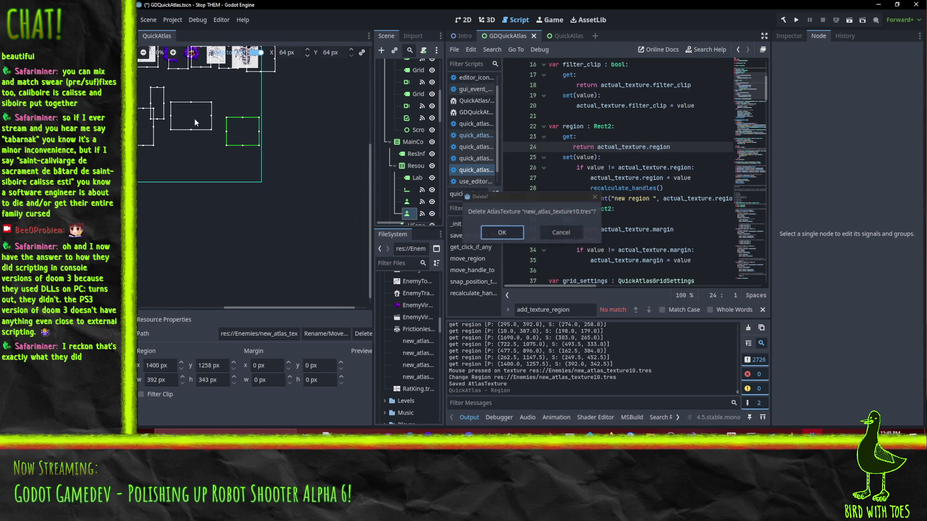
click(502, 232)
click(146, 128)
key(Delete)
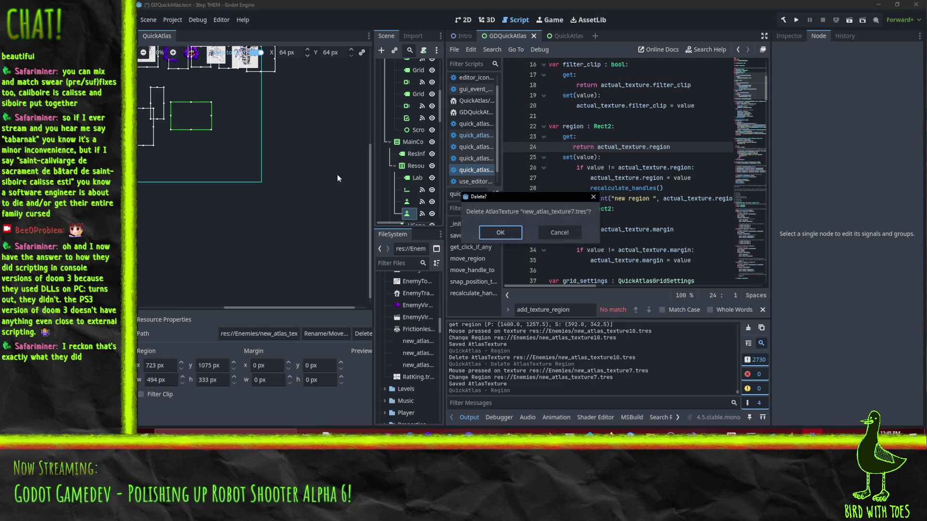
click(502, 232)
Step: Delete the tall and wide test regions, including new_atlas_texture7, confirming each deletion
click(189, 122)
key(Delete)
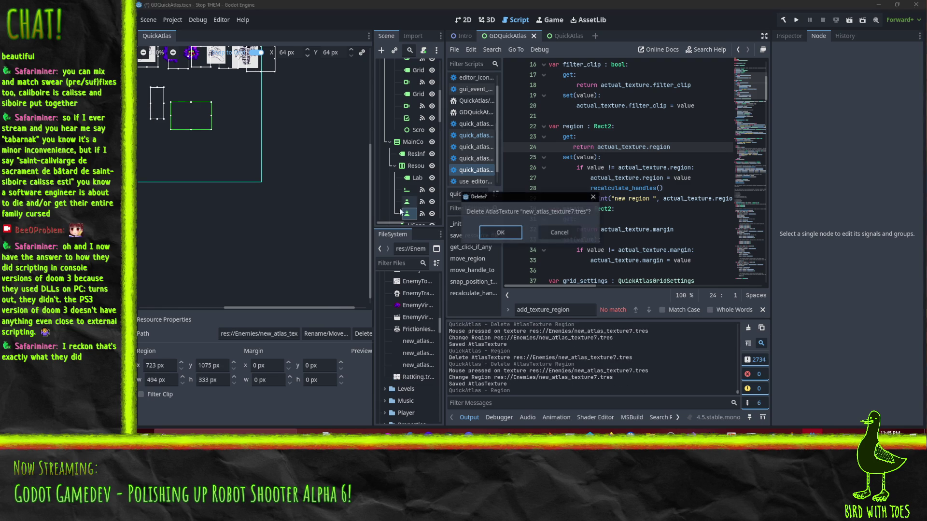
click(507, 234)
click(212, 144)
key(Delete)
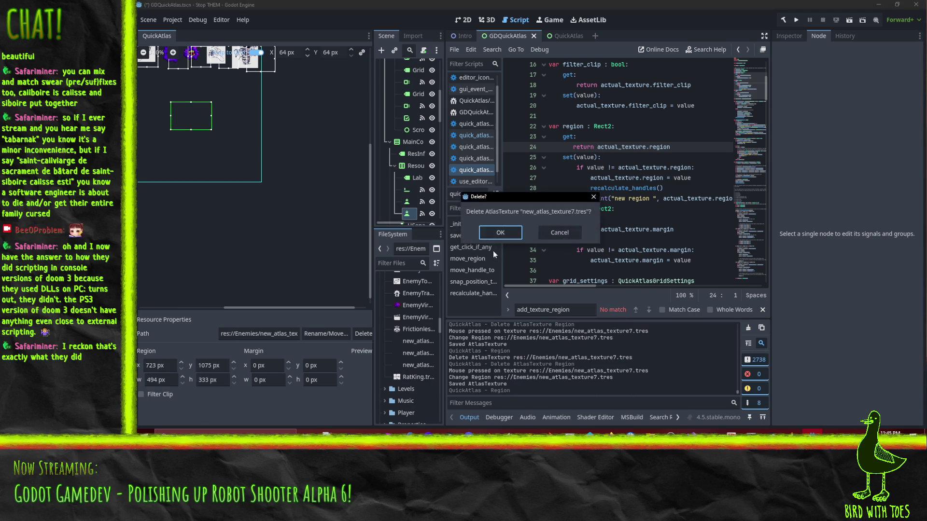
click(500, 232)
scroll(226, 160, up, 2)
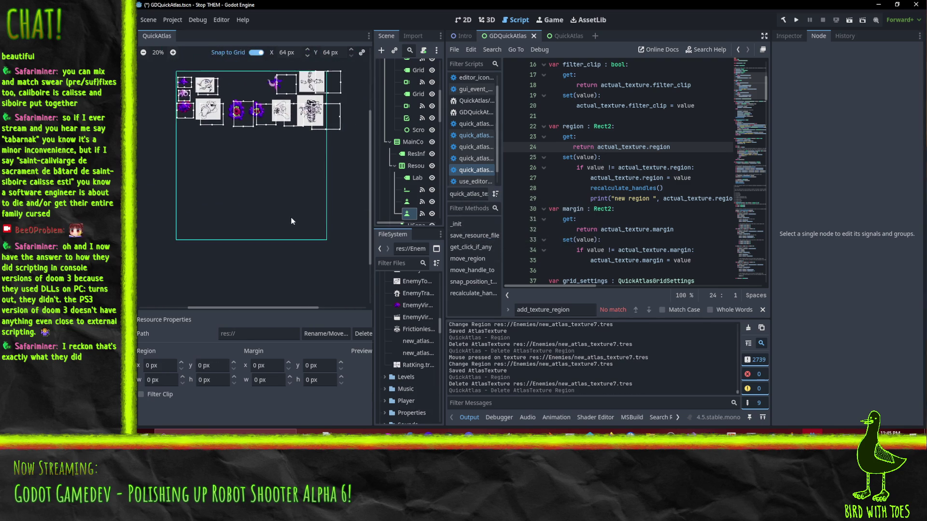
scroll(275, 211, up, 2)
scroll(275, 215, down, 2)
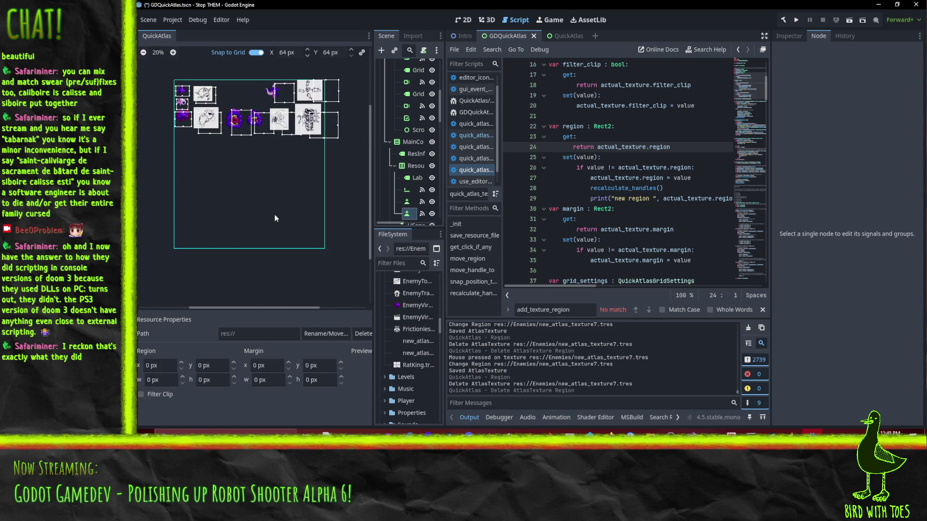
scroll(280, 224, up, 3)
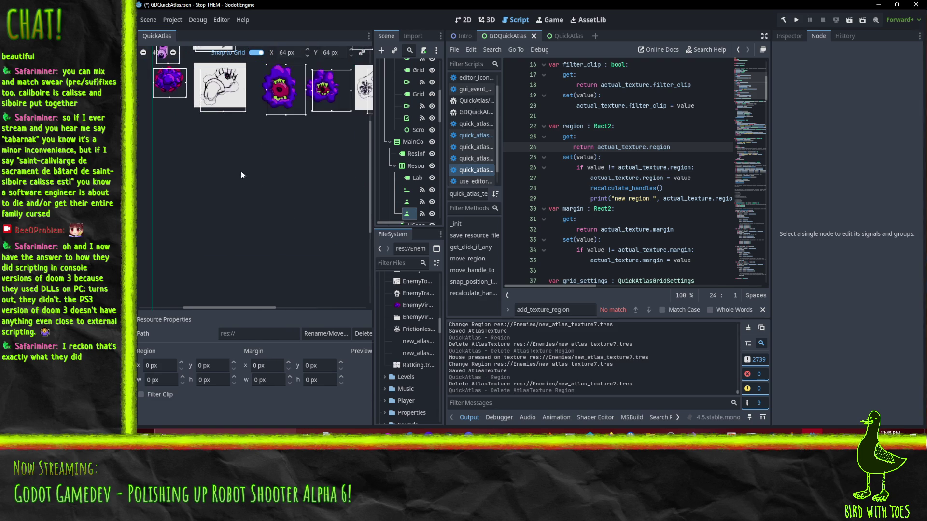
Step: Drag out a grid-snapped region saved as new_atlas_texture11.tres, 365 × 389 px at 275, 955
mouse_move(212, 168)
mouse_down()
mouse_move(170, 133)
mouse_move(227, 192)
mouse_up()
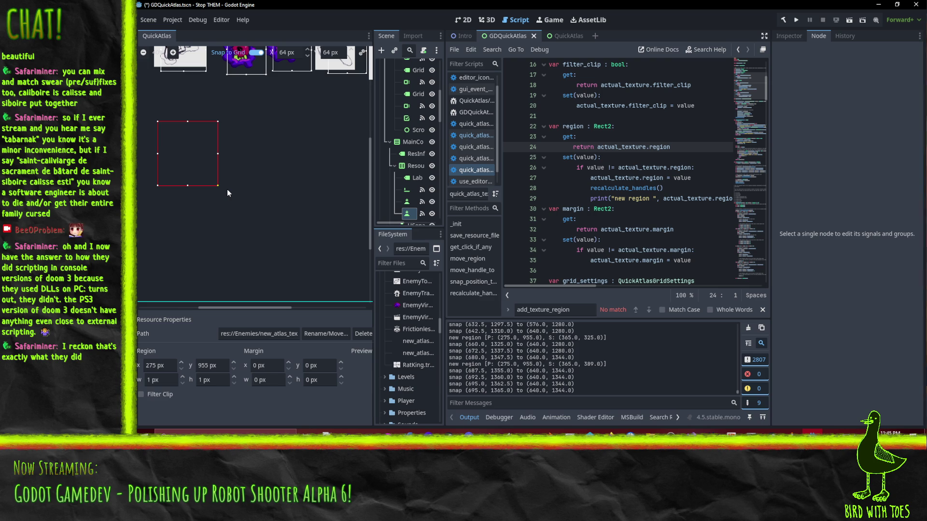
drag(228, 192, 225, 190)
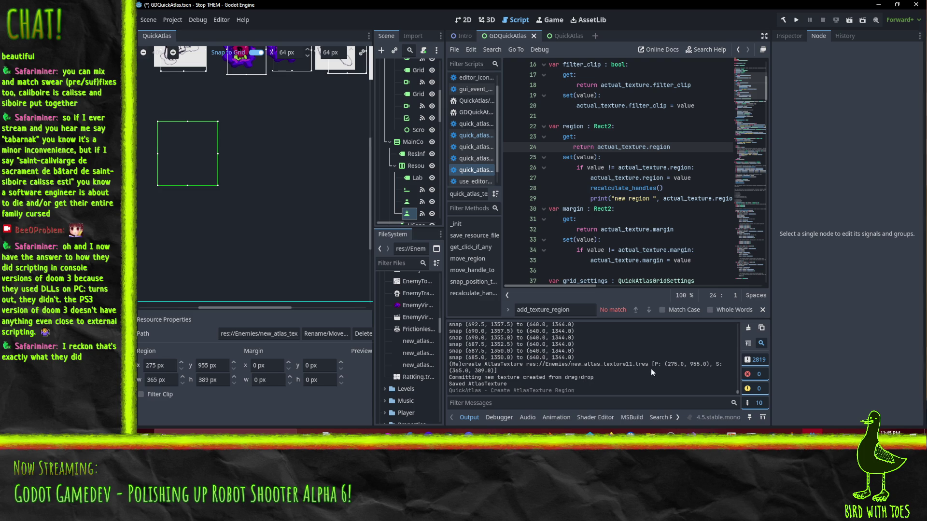
scroll(696, 370, up, 5)
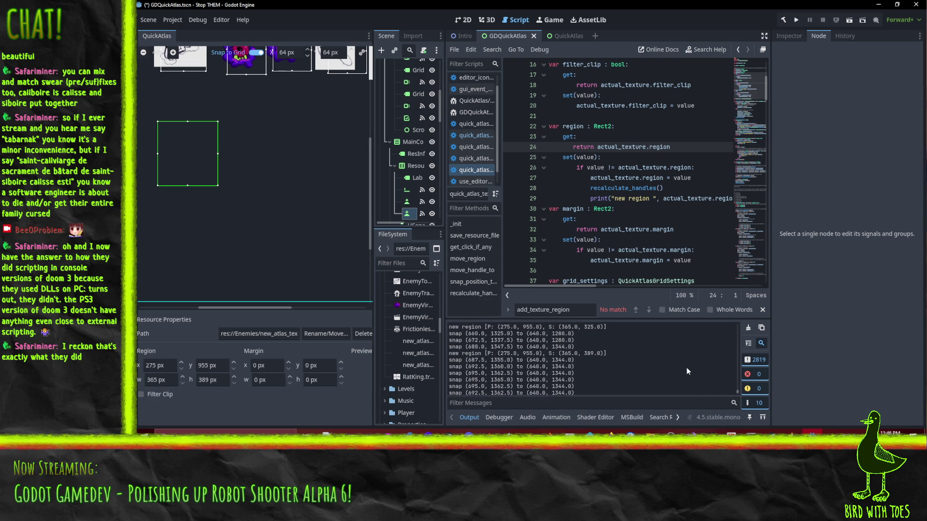
scroll(635, 369, down, 5)
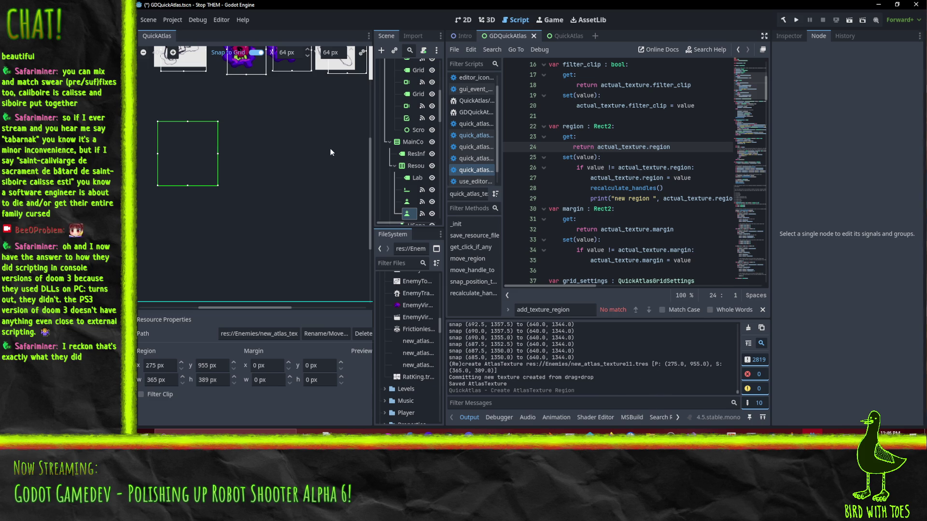
click(285, 66)
click(200, 163)
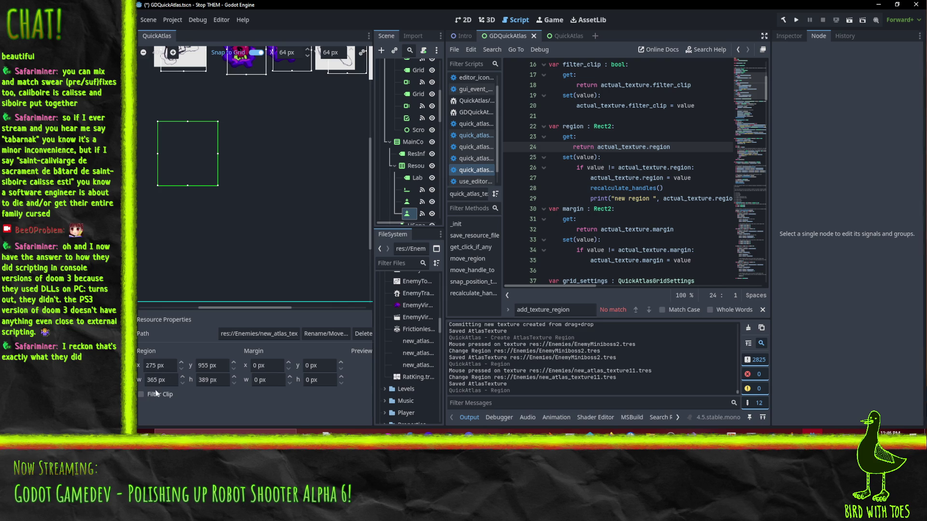
click(181, 363)
click(181, 370)
scroll(602, 390, up, 5)
scroll(605, 386, up, 10)
scroll(607, 387, up, 10)
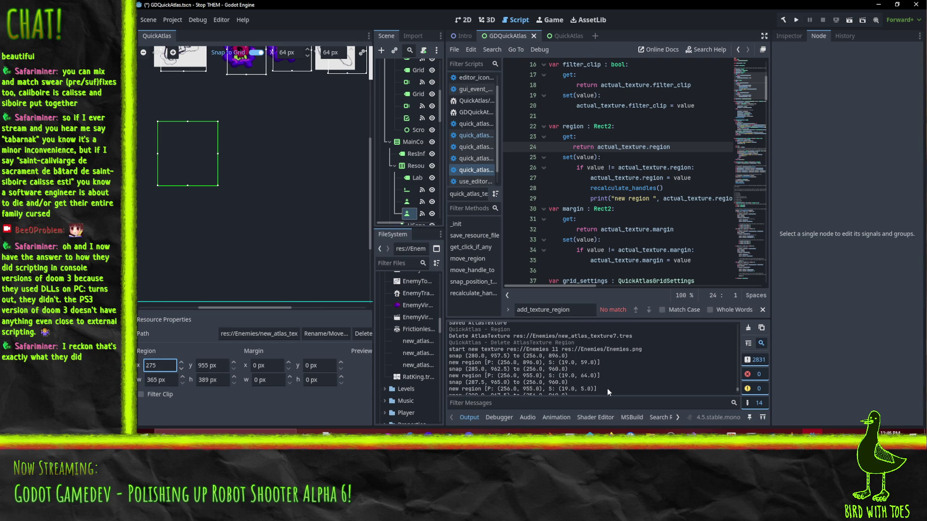
scroll(630, 363, down, 5)
scroll(633, 367, down, 8)
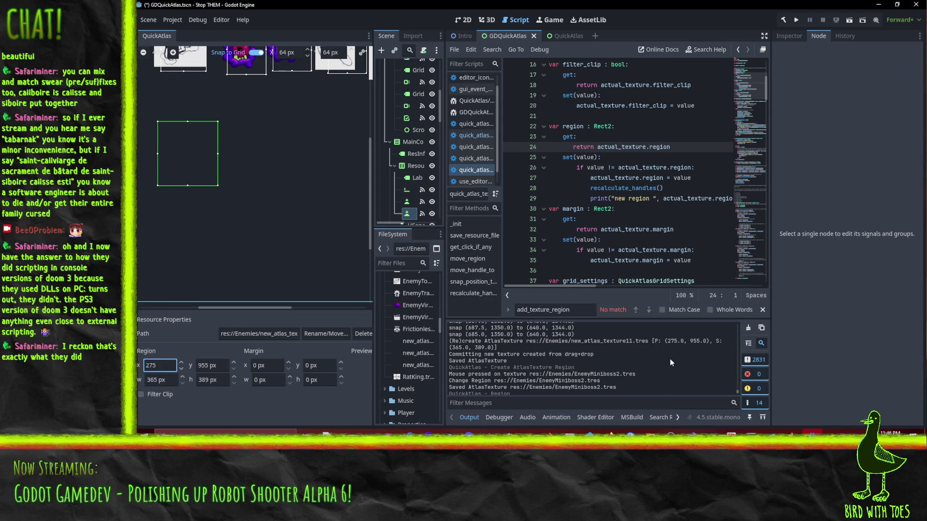
scroll(669, 362, up, 1)
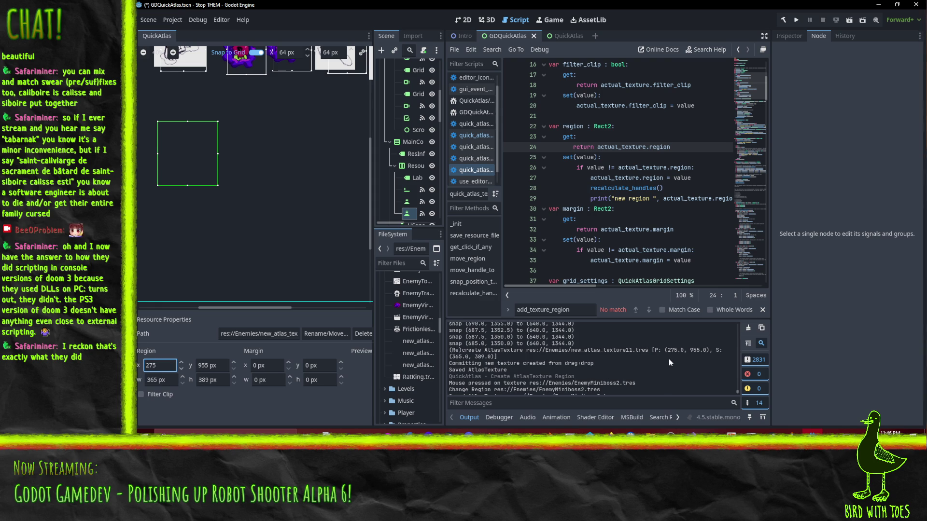
scroll(668, 359, up, 1)
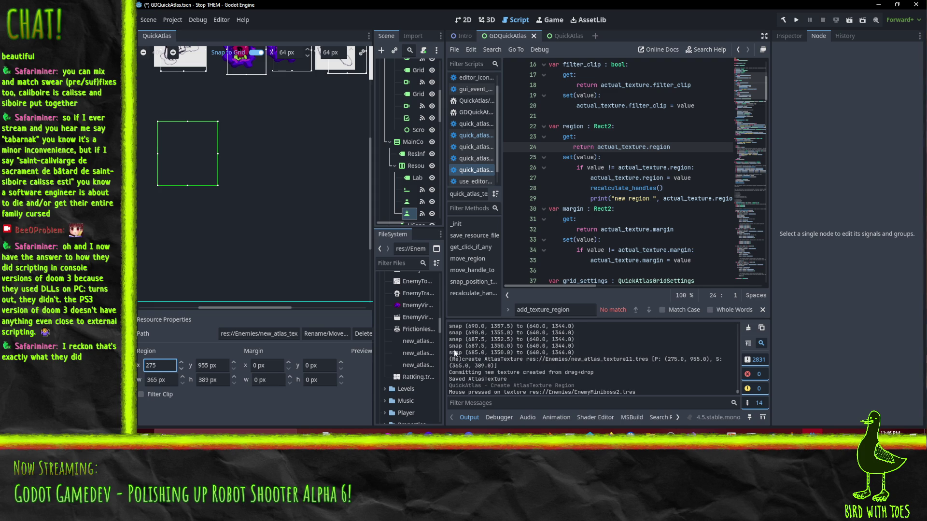
scroll(619, 355, up, 2)
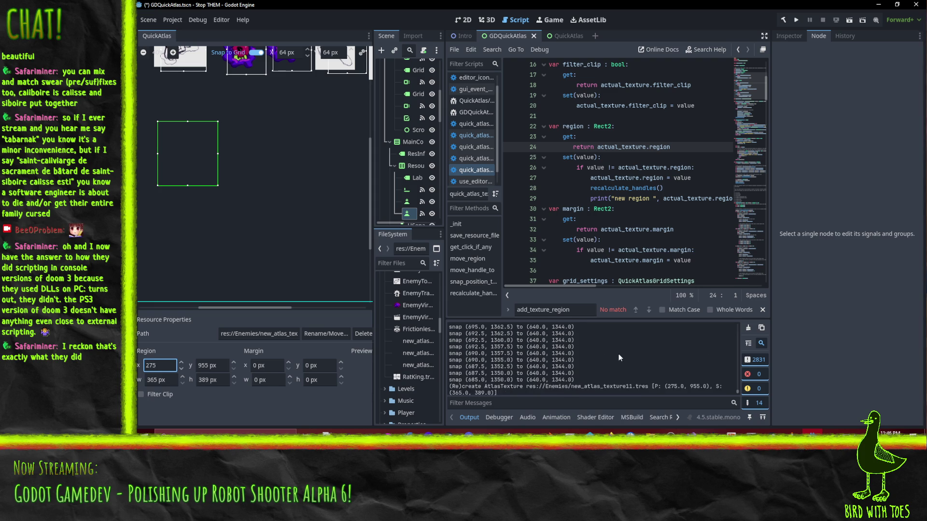
scroll(619, 355, up, 5)
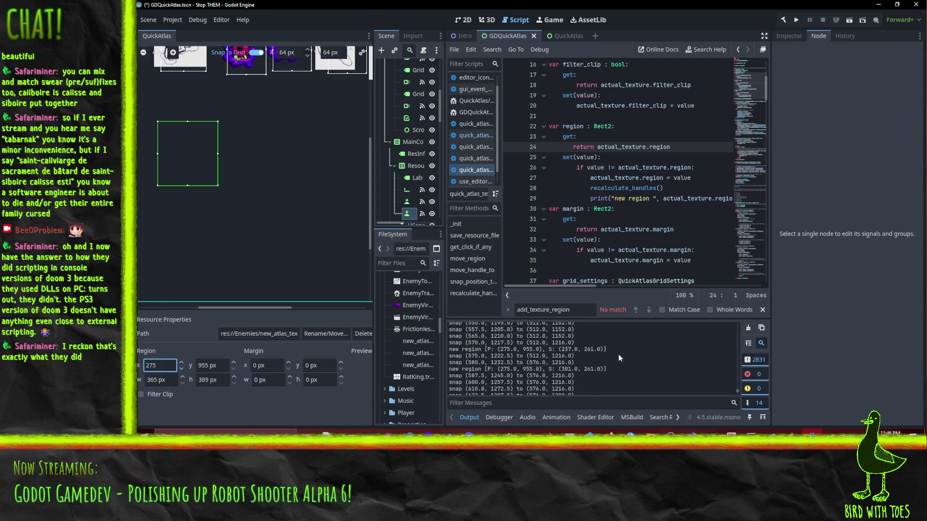
scroll(619, 359, up, 5)
scroll(619, 363, up, 10)
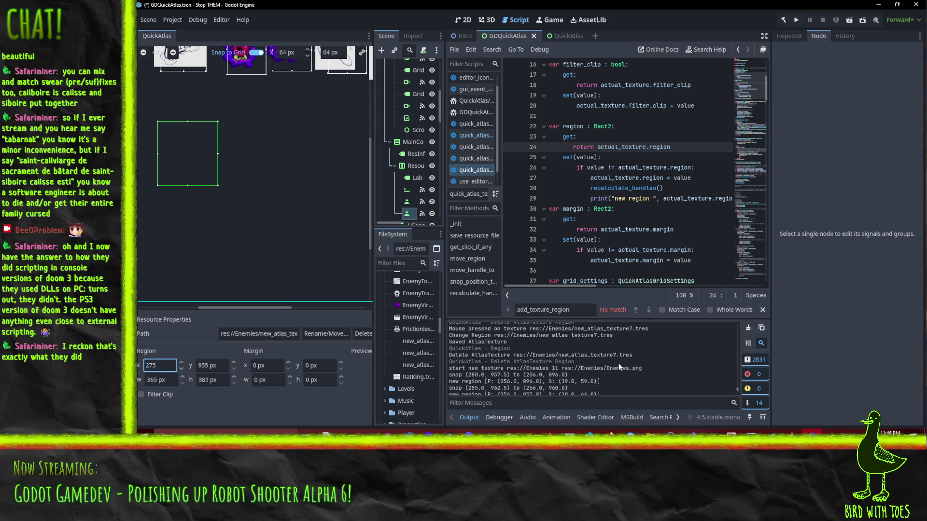
scroll(654, 372, down, 1)
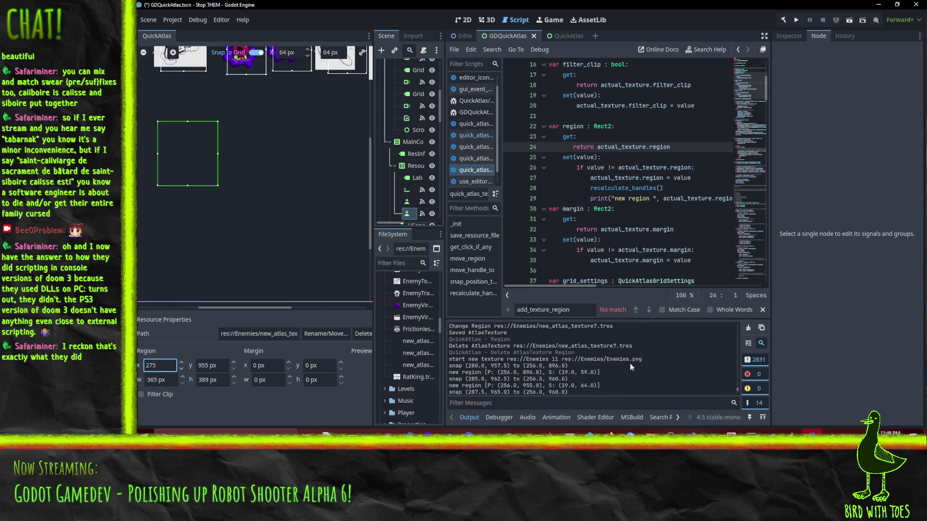
scroll(623, 357, down, 2)
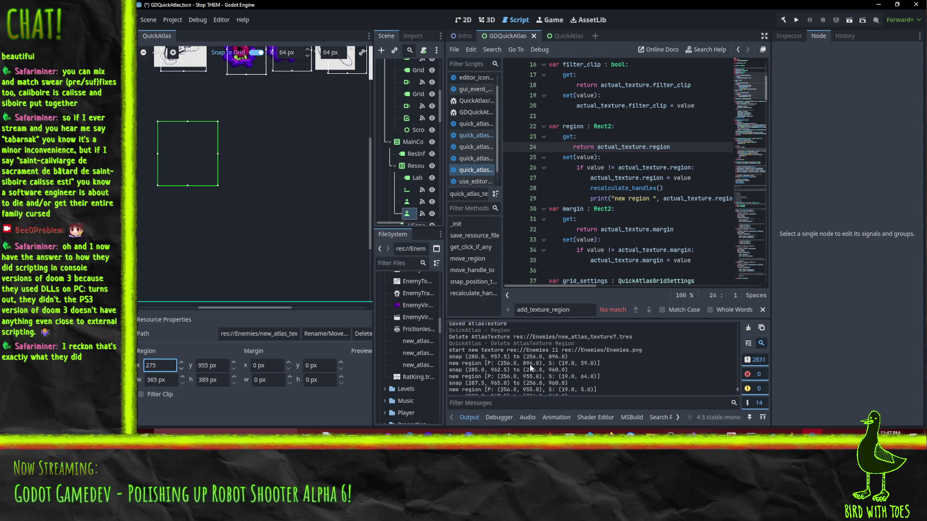
scroll(648, 363, down, 8)
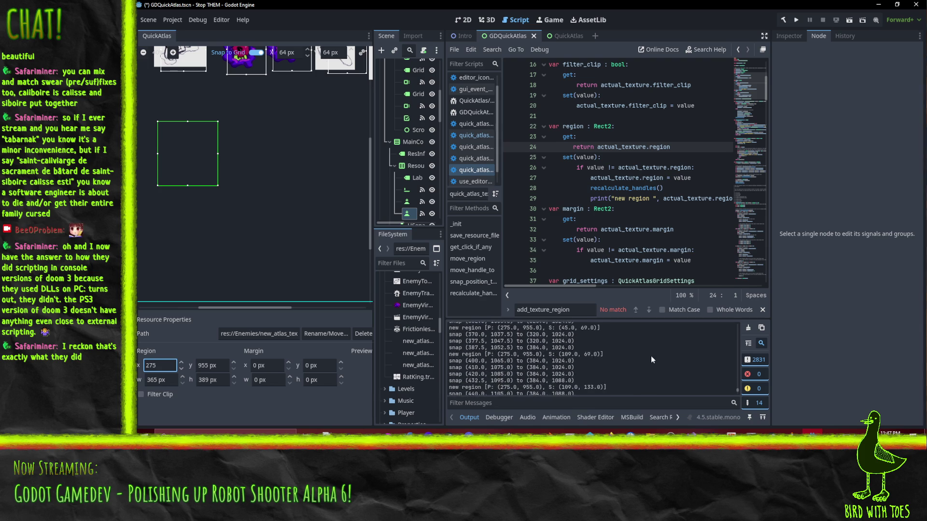
scroll(645, 360, down, 5)
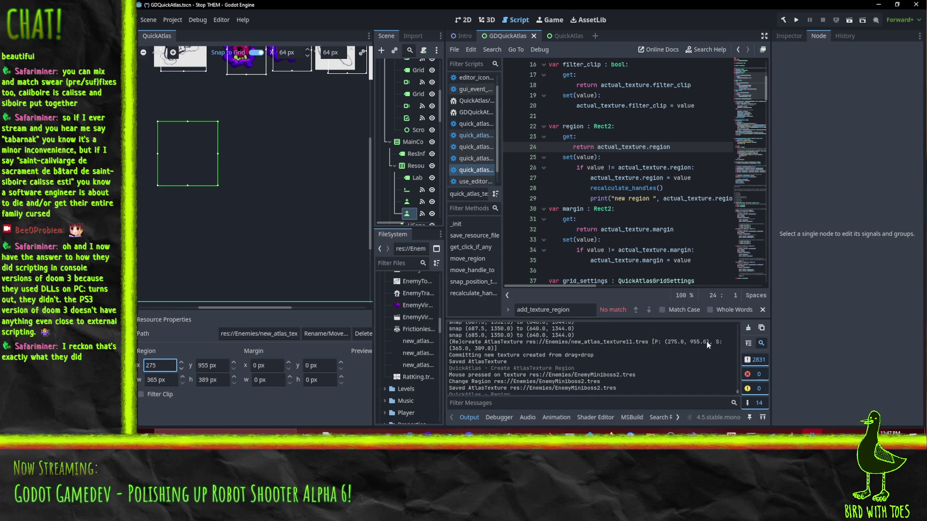
scroll(703, 345, up, 10)
scroll(690, 345, up, 10)
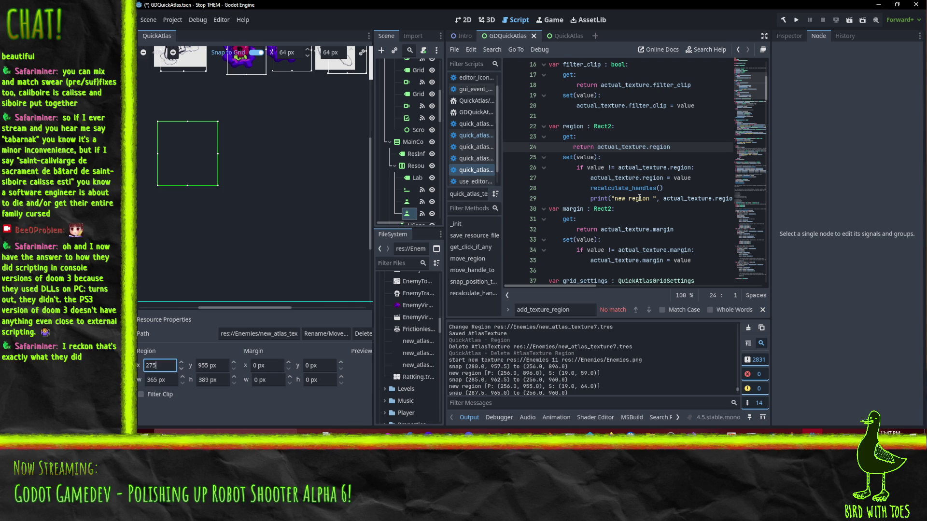
Step: Open the other QuickAtlas script and search 'start' to reach start_new_texture and texture_edits
click(583, 168)
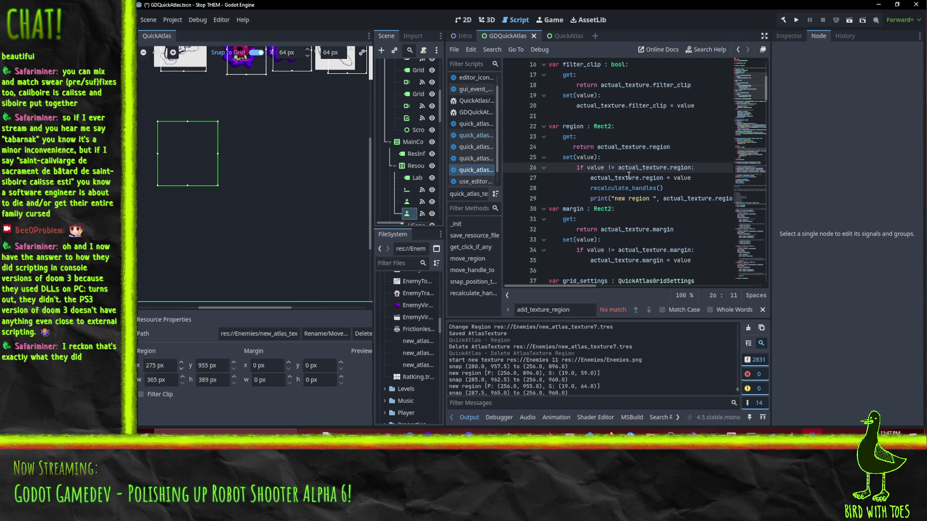
key(ctrl+f)
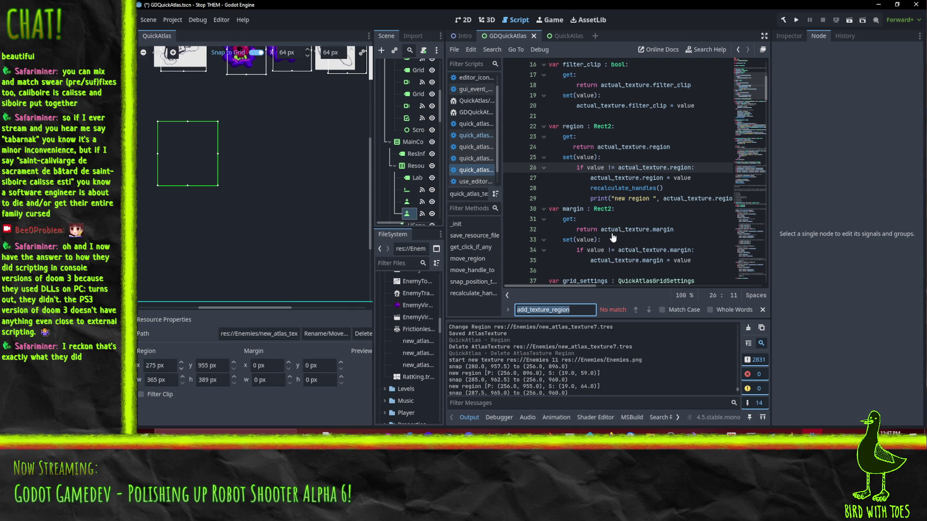
click(468, 135)
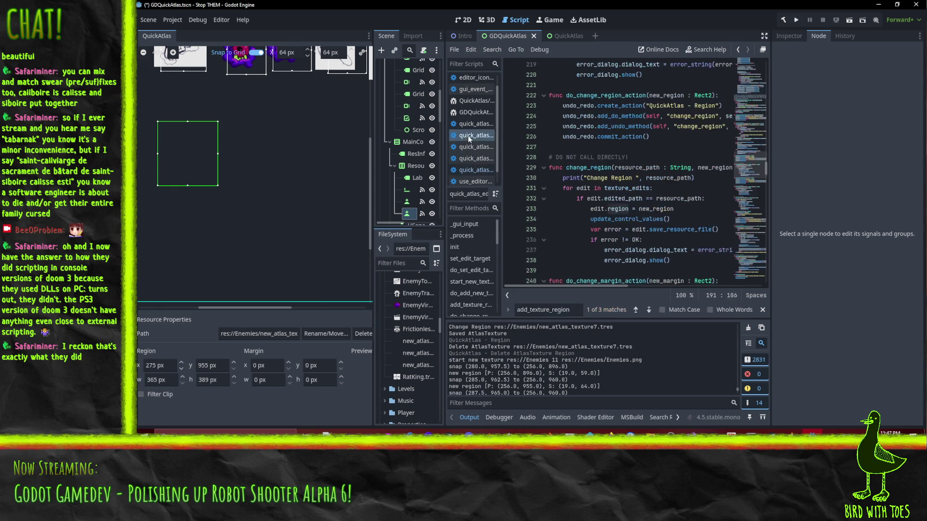
key(ctrl+f)
text(start)
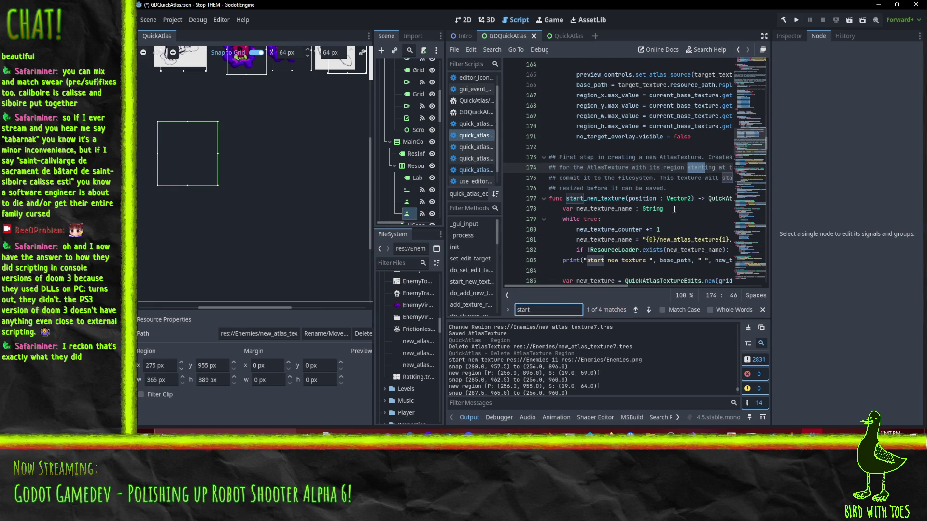
scroll(686, 210, down, 2)
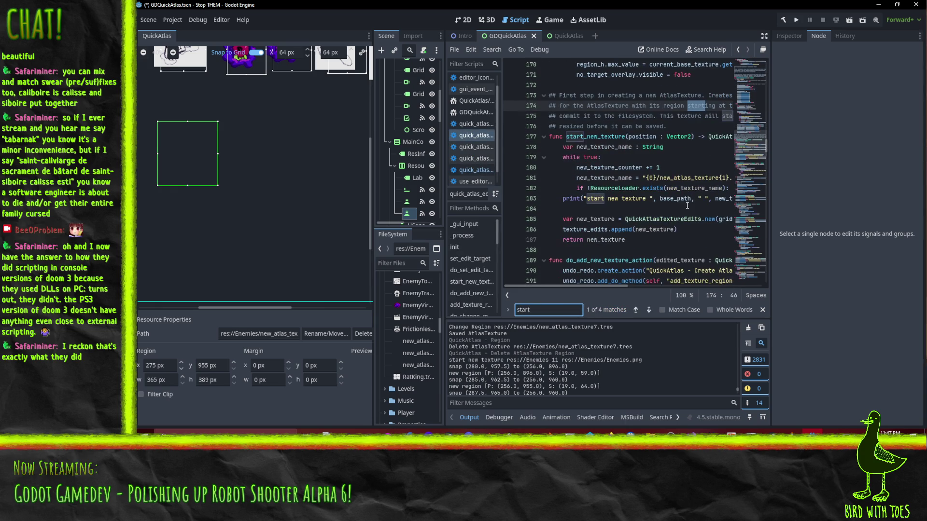
click(655, 199)
key(ctrl+z)
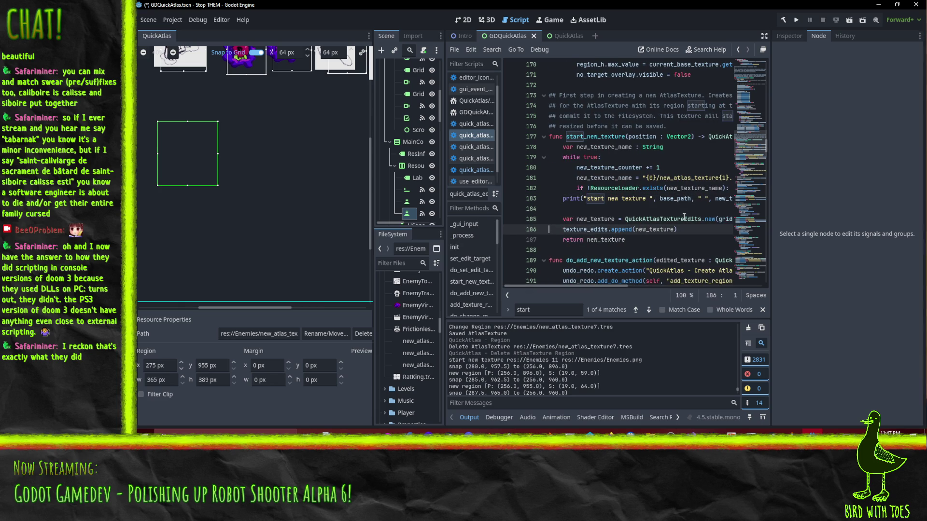
key(ctrl+z)
key(ctrl+y)
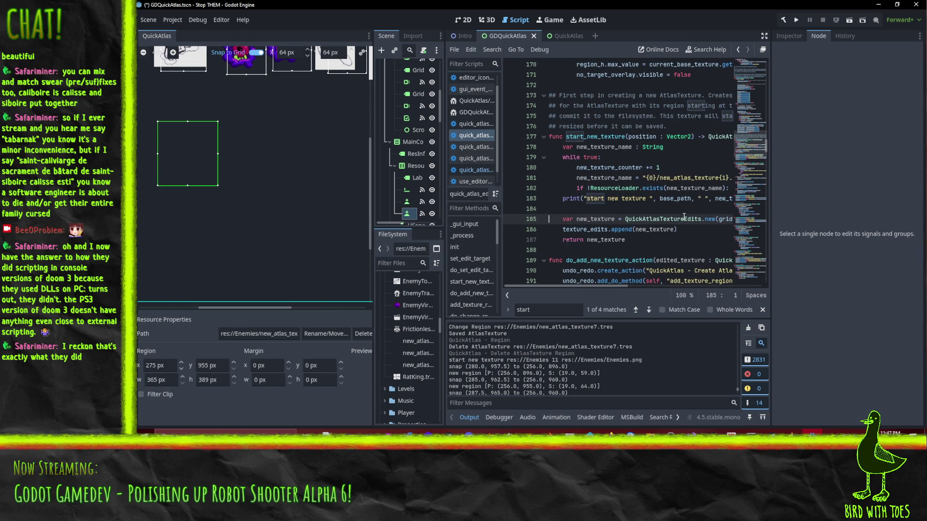
scroll(685, 217, down, 1)
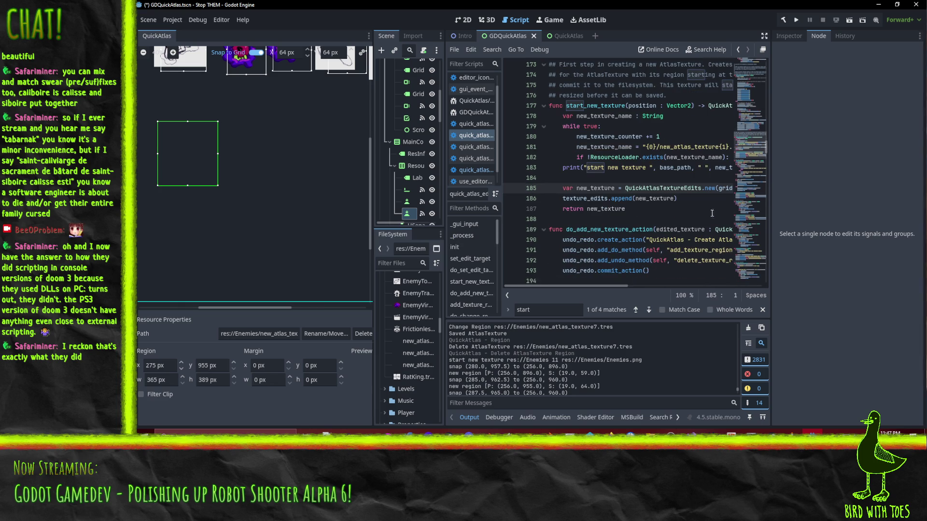
double_click(591, 199)
scroll(698, 217, up, 1)
scroll(695, 214, down, 2)
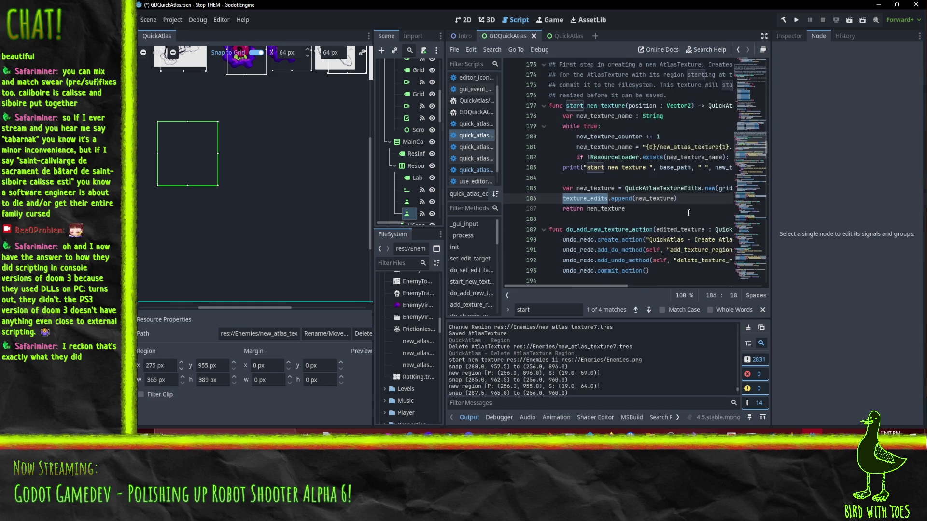
scroll(626, 208, up, 1)
Step: Collapse the do_add_new_texture_action and add_texture_region functions below it
click(544, 230)
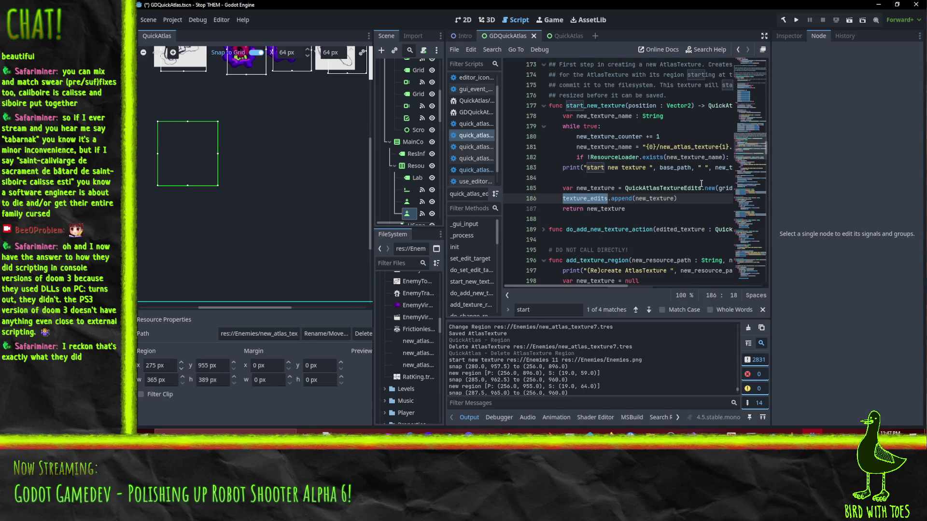
scroll(655, 206, down, 2)
scroll(655, 206, down, 1)
click(544, 167)
scroll(548, 190, down, 1)
scroll(549, 193, up, 1)
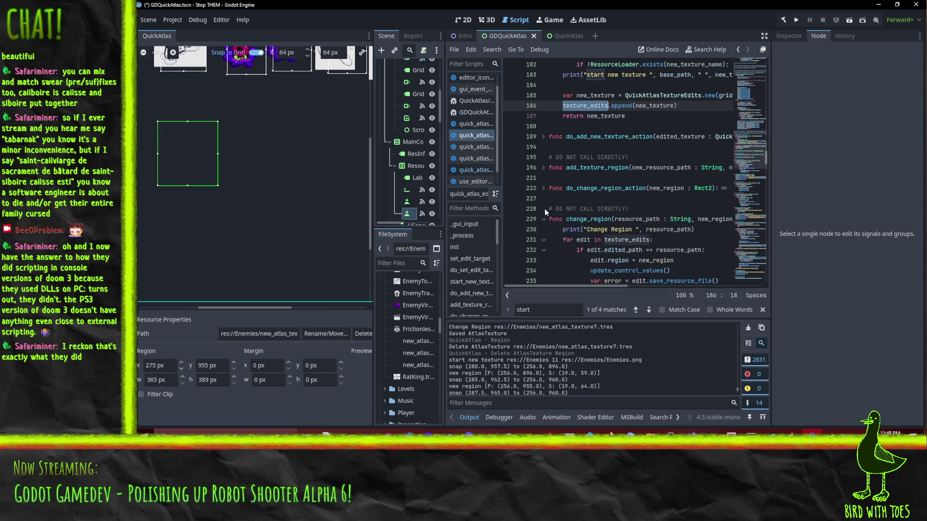
scroll(682, 195, up, 8)
scroll(681, 195, down, 3)
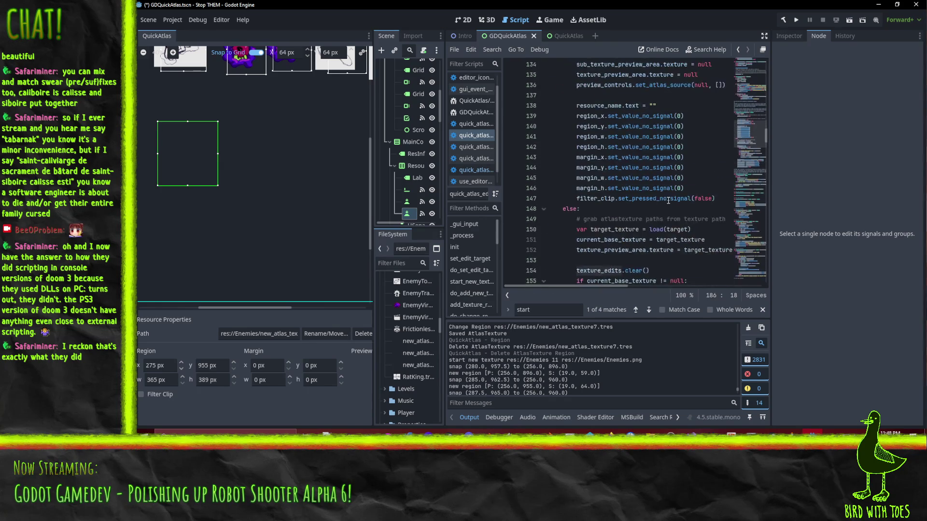
scroll(676, 198, up, 3)
scroll(665, 203, down, 4)
scroll(664, 203, down, 3)
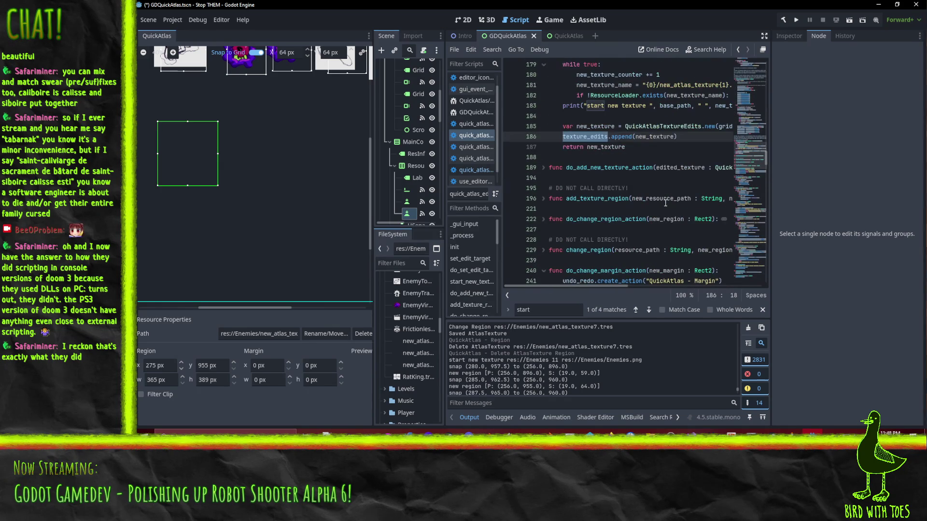
click(173, 20)
click(198, 33)
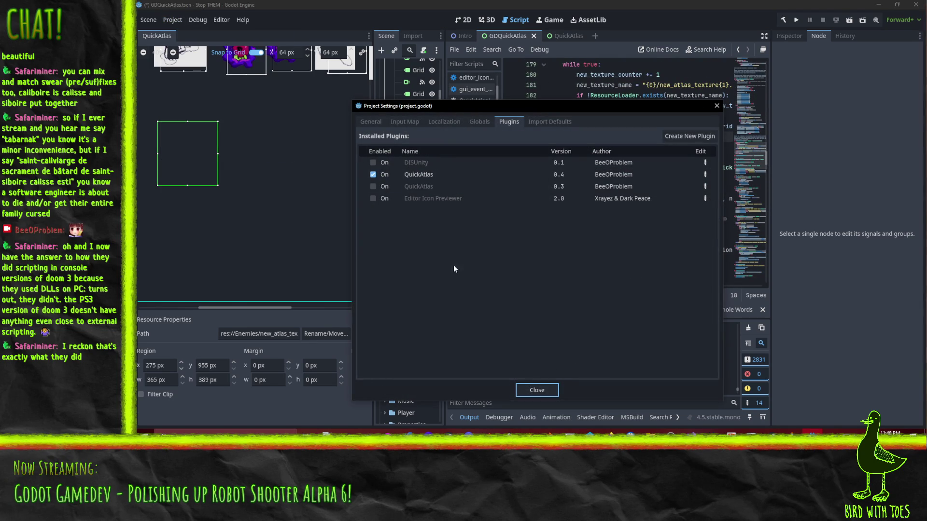
click(373, 174)
click(536, 389)
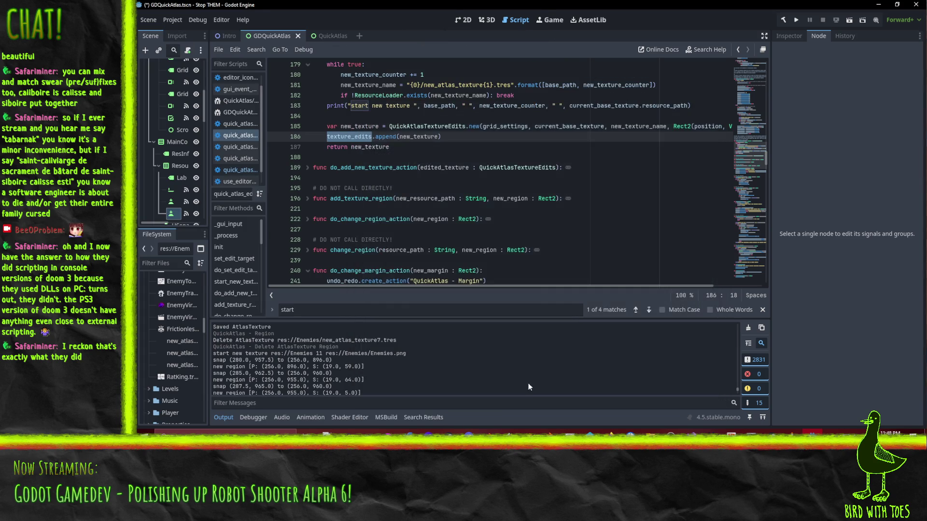
drag(266, 157, 319, 160)
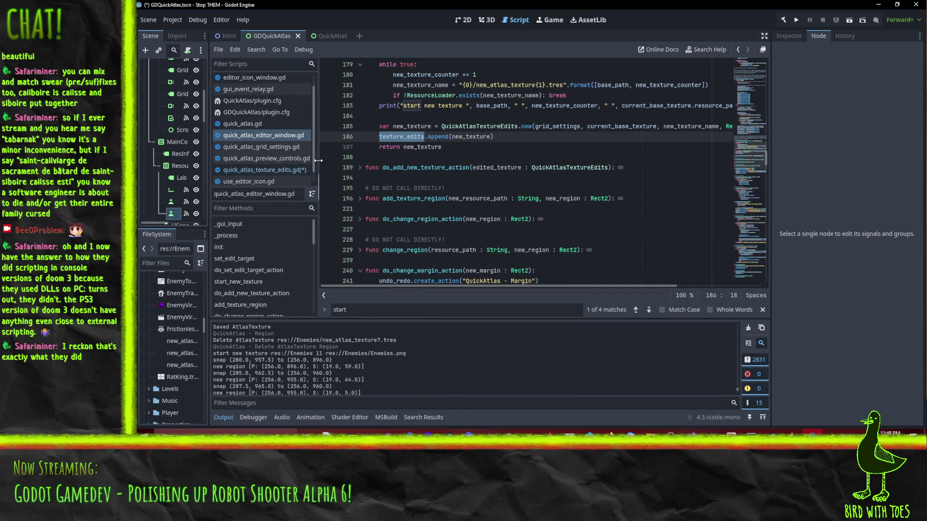
Step: Delete the leftover breakpoint line from _gui_input in quick_atlas_preview_controls.gd
click(276, 159)
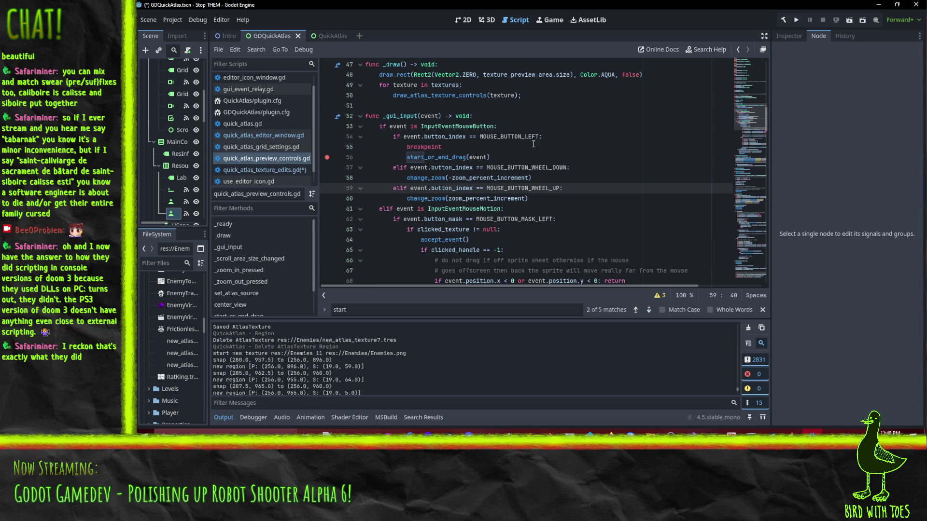
click(416, 147)
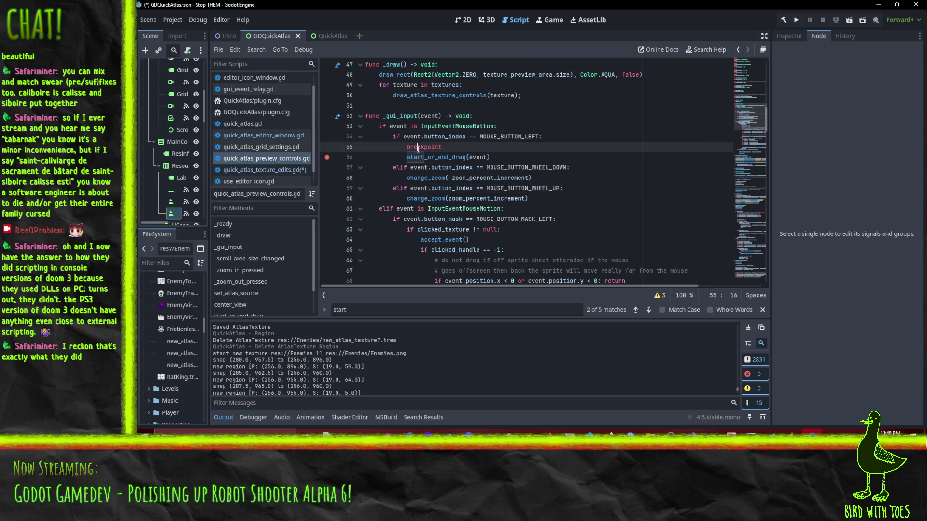
key(ctrl+shift+k)
key(Down)
key(Down)
key(End)
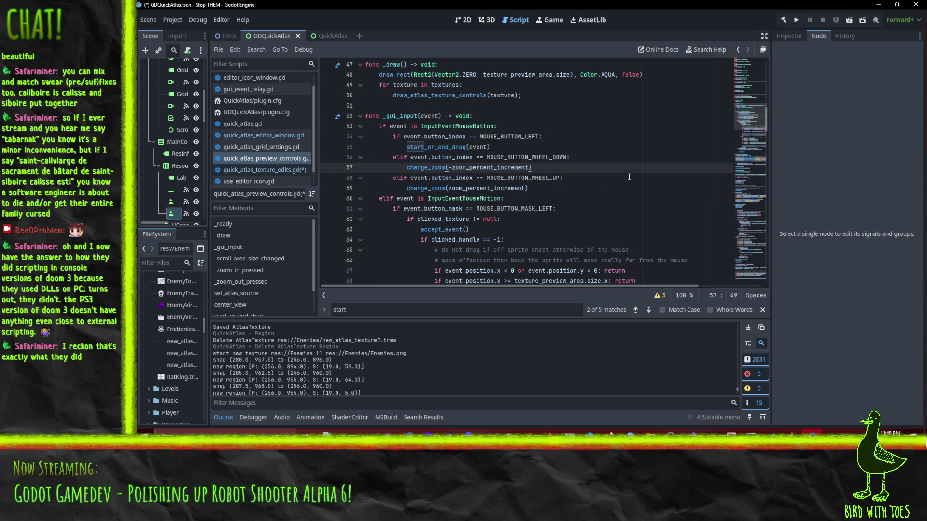
Step: Review the start_or_end_drag, clicked_texture and accept_event code, then open quick_atlas_texture_edits.gd
double_click(435, 147)
click(610, 156)
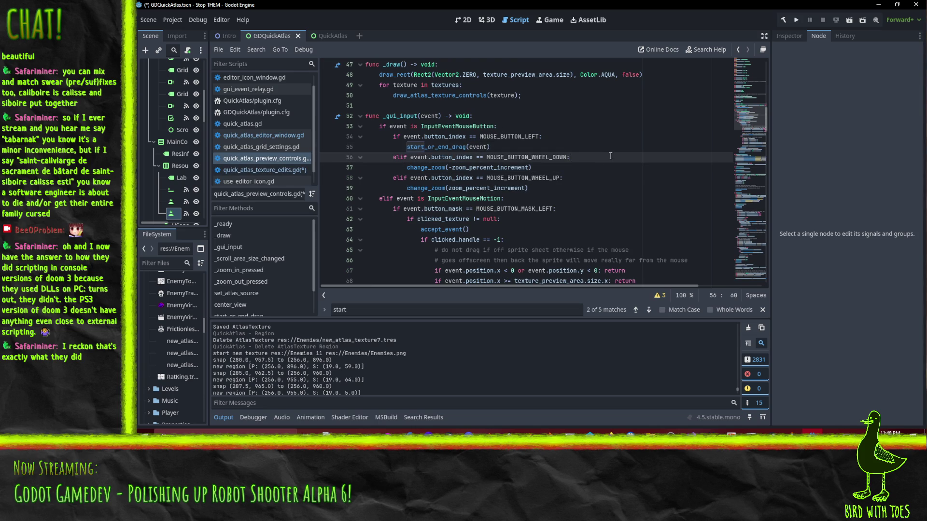
click(445, 147)
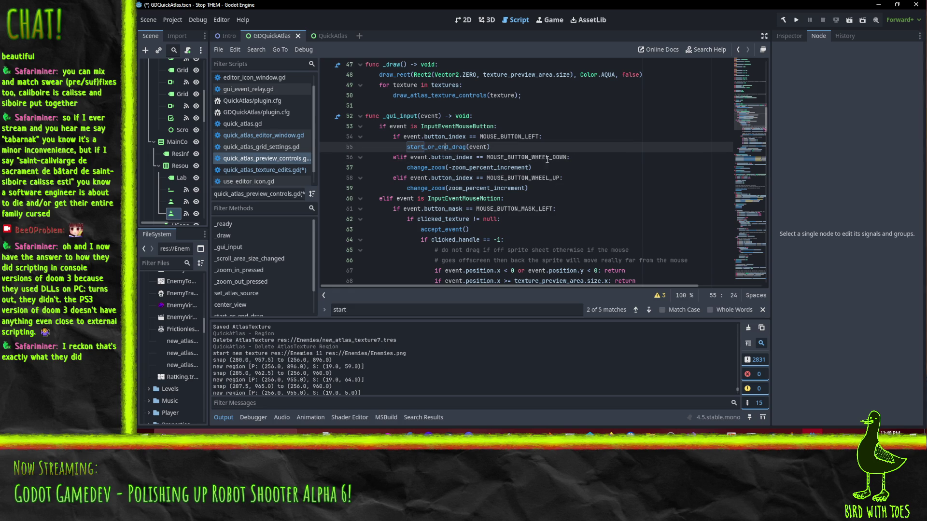
key(ctrl+d)
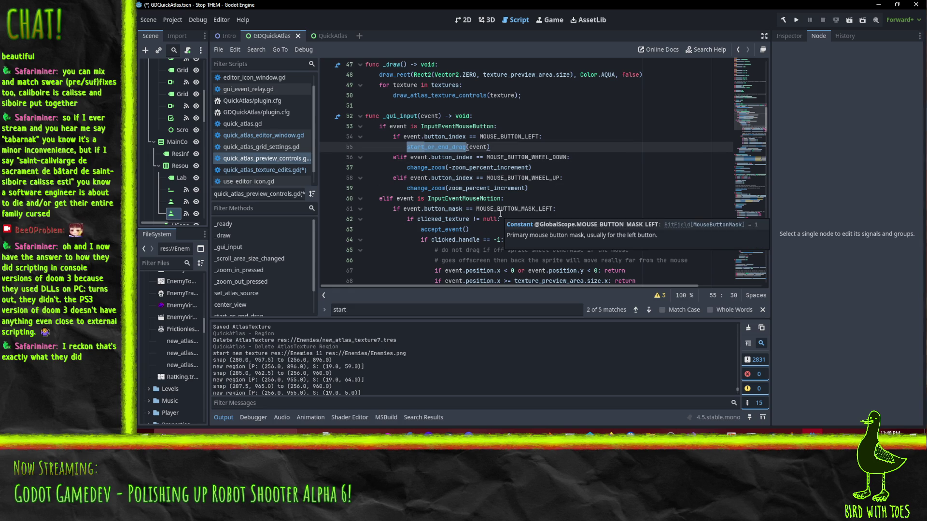
scroll(548, 176, down, 2)
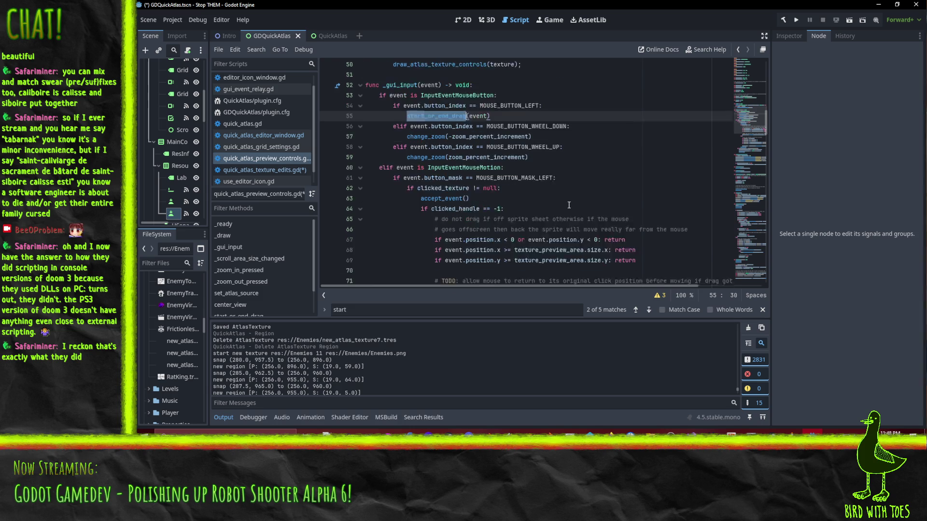
click(545, 162)
scroll(545, 162, down, 1)
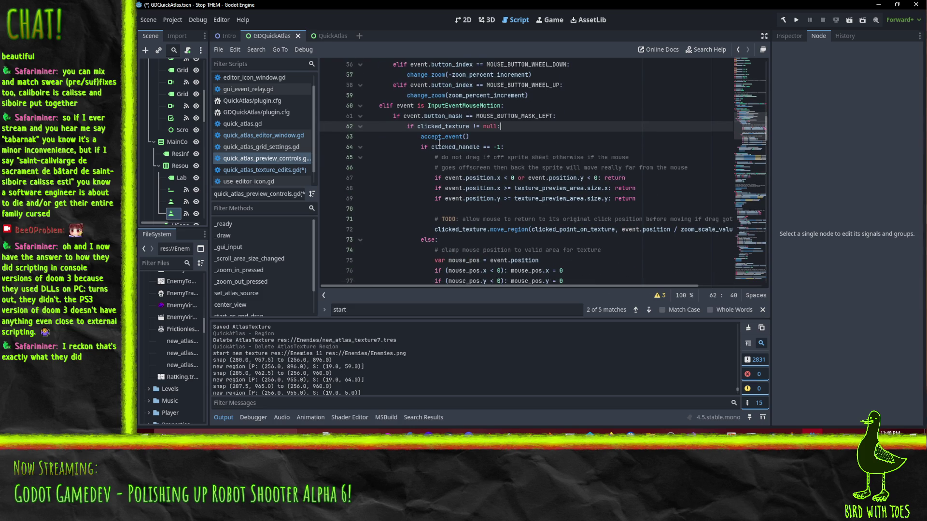
click(436, 139)
scroll(598, 197, down, 2)
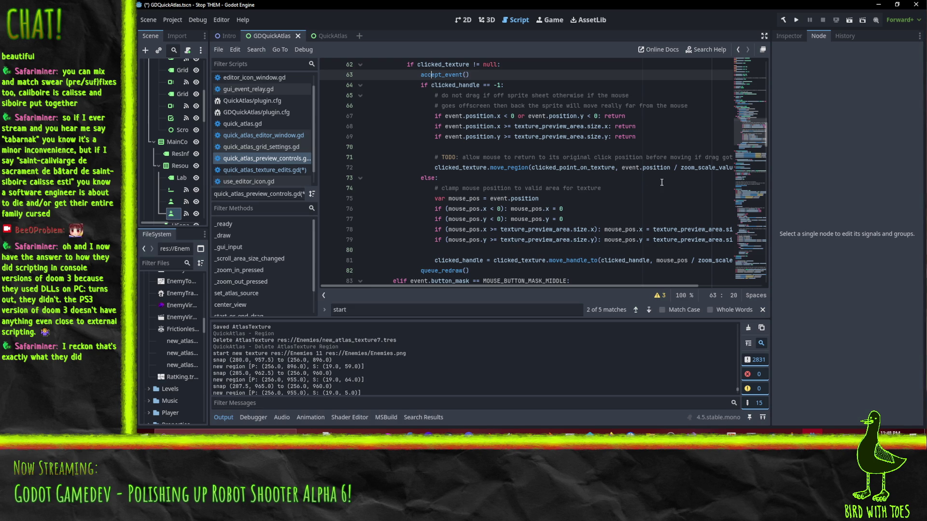
scroll(655, 180, down, 2)
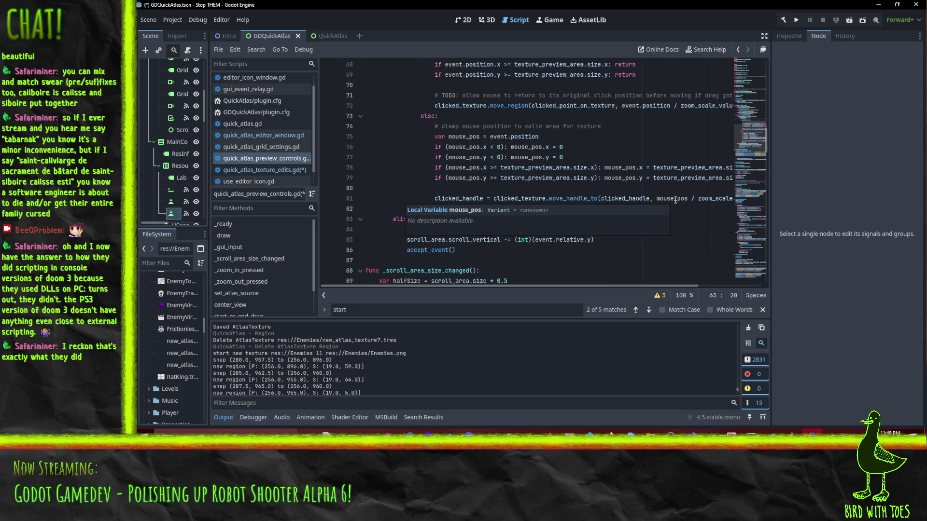
scroll(616, 161, up, 1)
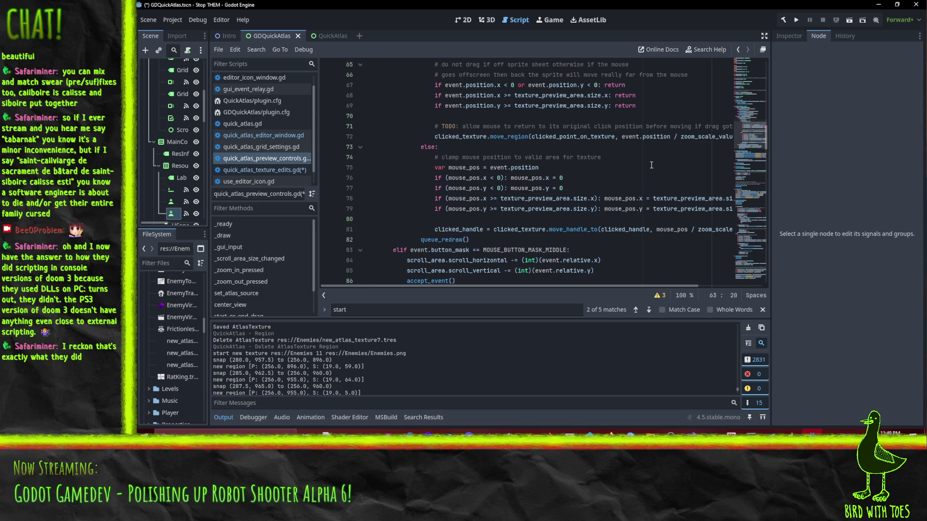
scroll(664, 169, up, 2)
scroll(646, 158, down, 2)
scroll(650, 173, down, 1)
scroll(633, 155, up, 1)
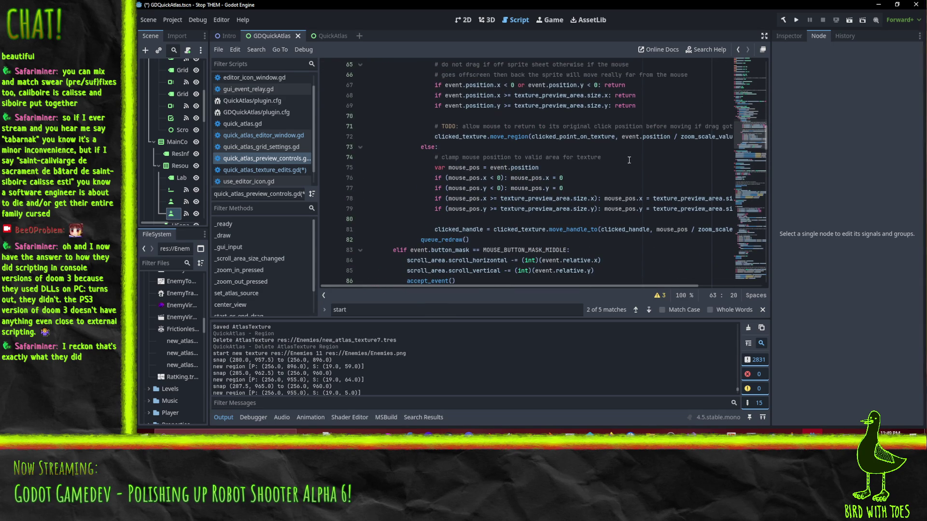
scroll(644, 161, down, 1)
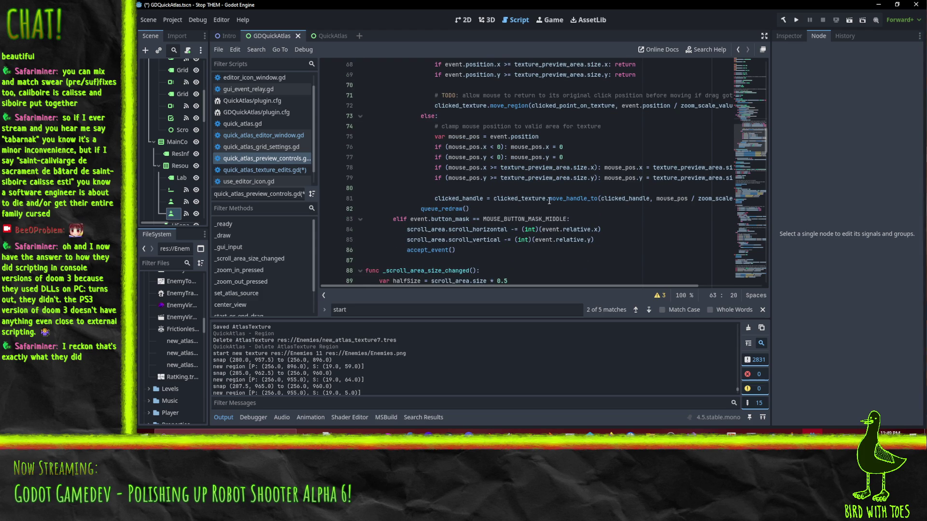
scroll(549, 200, up, 3)
scroll(618, 157, down, 4)
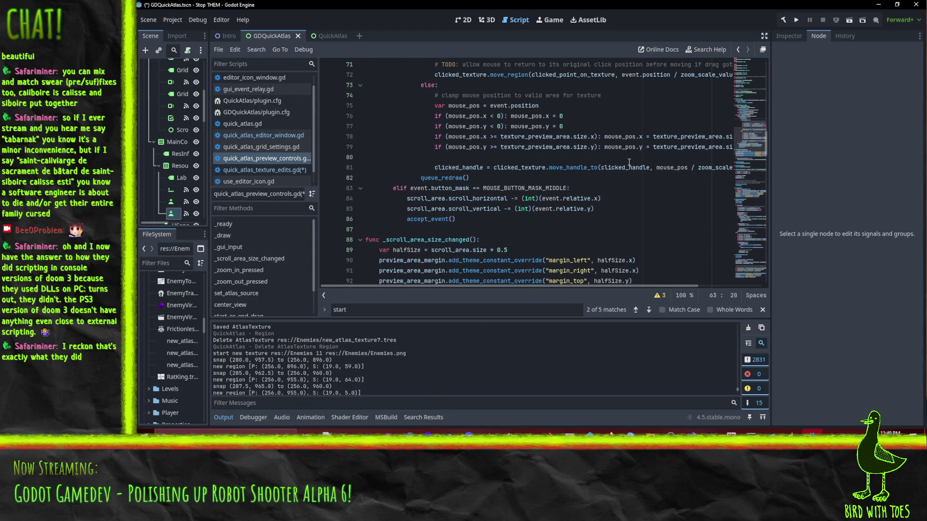
click(287, 170)
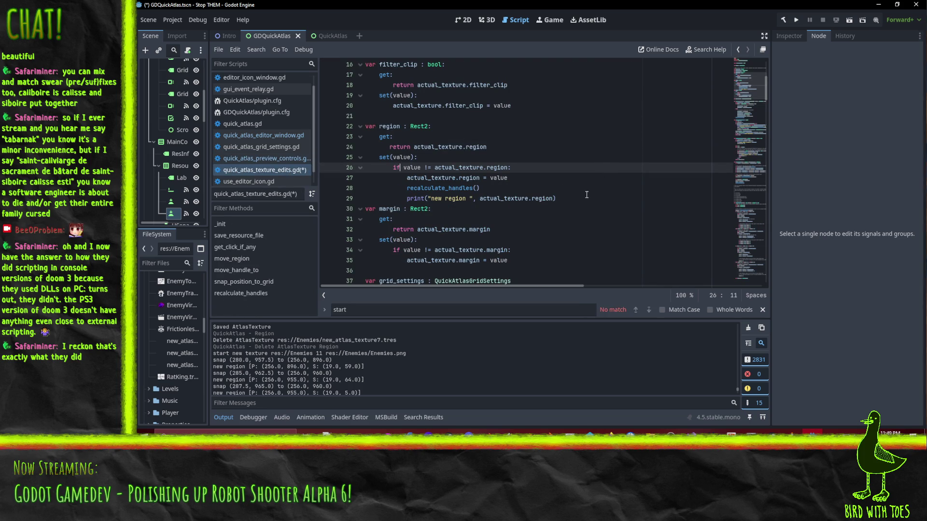
Step: Inspect do_add_new_texture_action in quick_atlas_editor_window.gd by unfolding it and searching its name
click(520, 200)
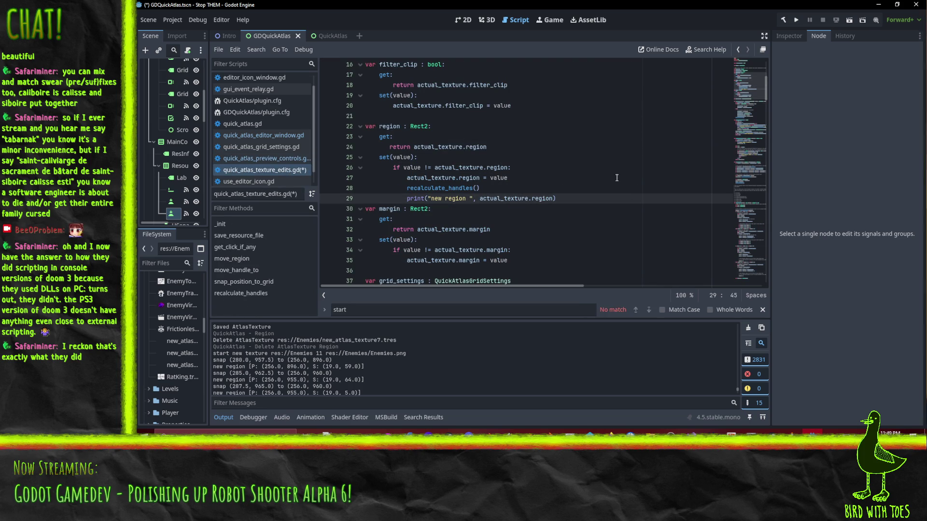
click(268, 135)
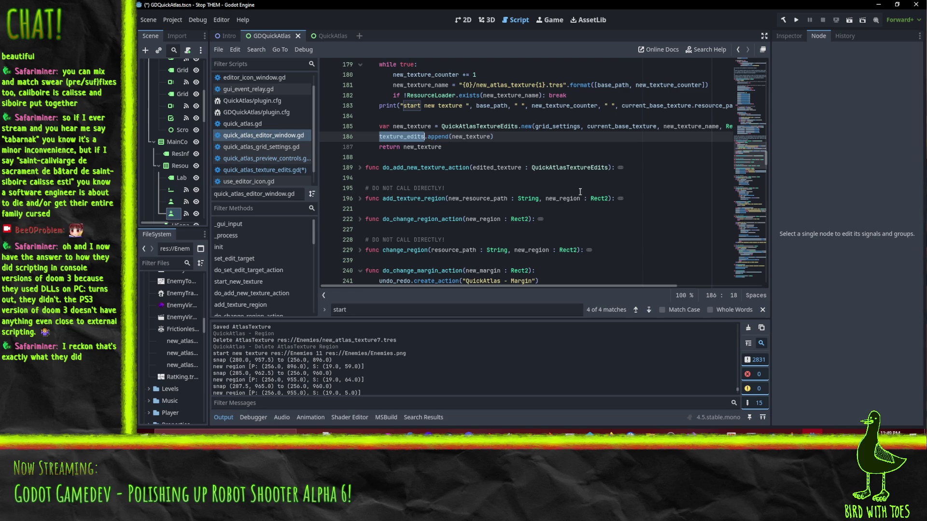
scroll(581, 192, up, 1)
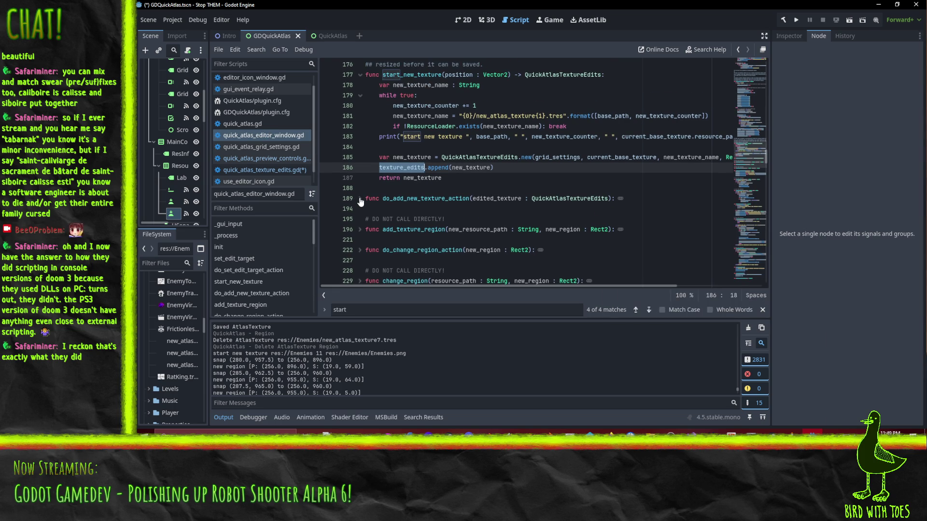
click(360, 199)
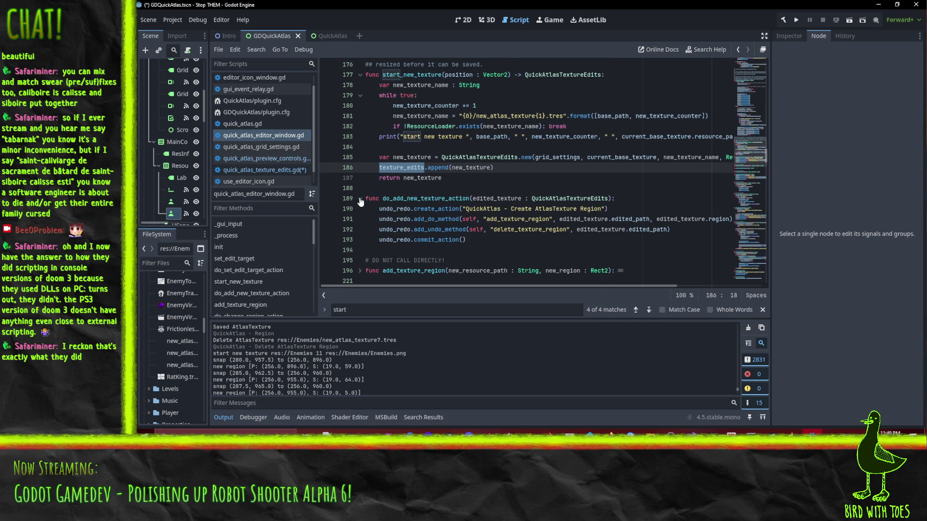
click(360, 198)
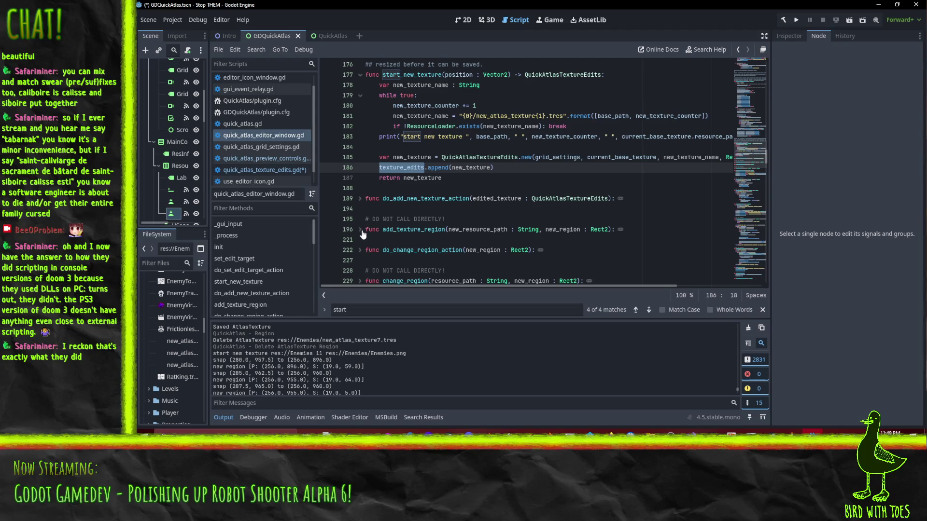
click(361, 230)
double_click(439, 198)
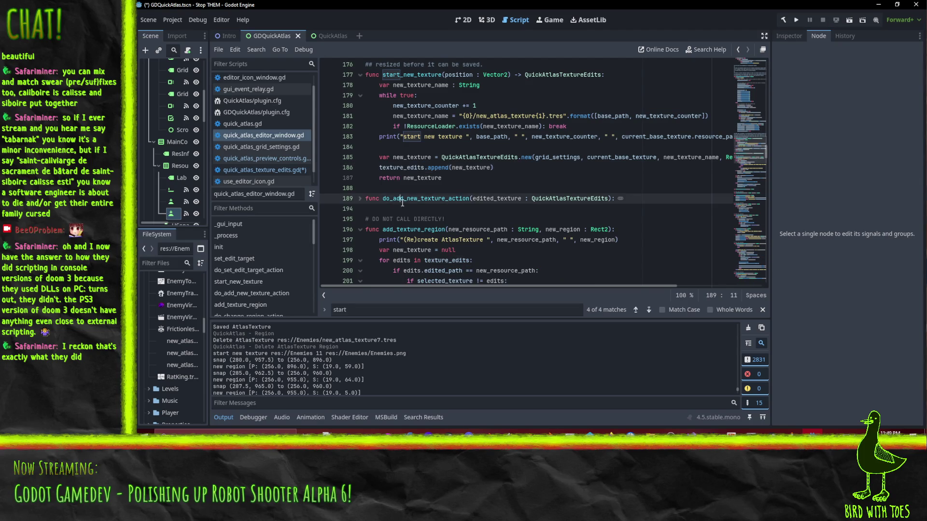
key(ctrl+f)
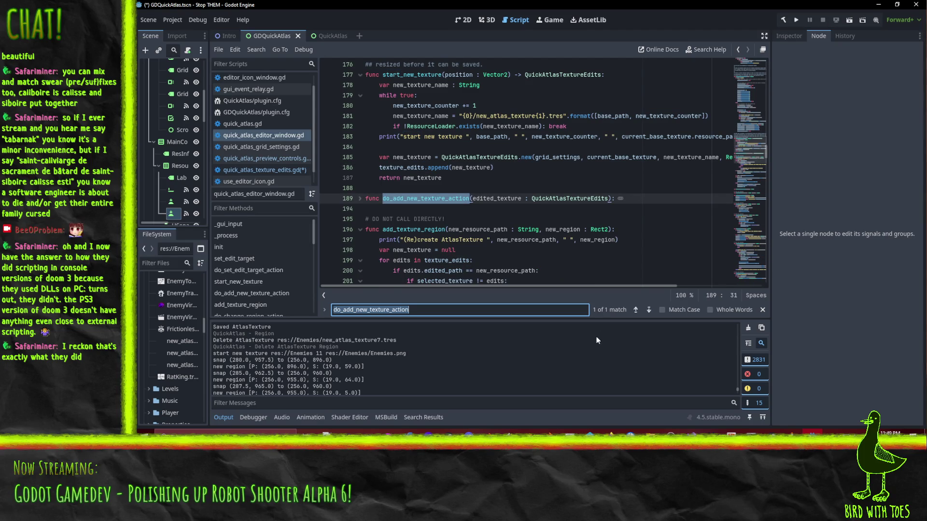
click(648, 311)
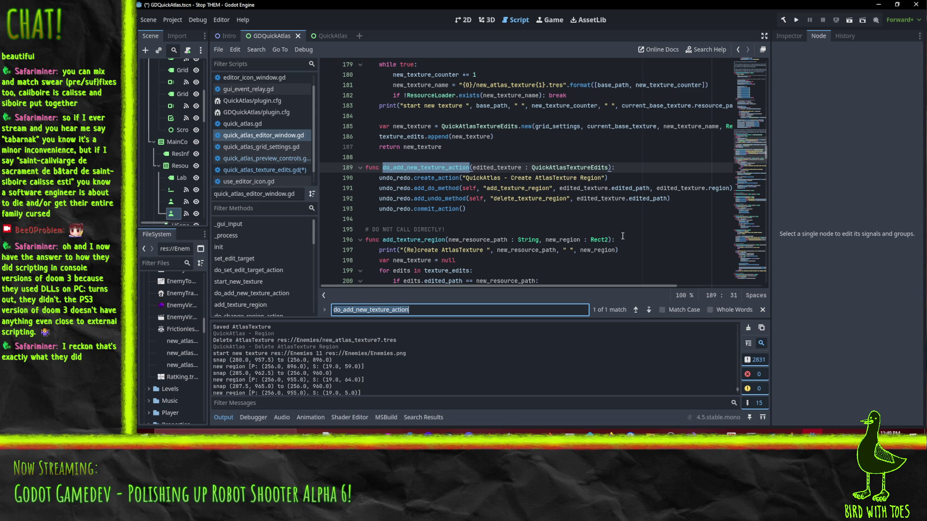
scroll(613, 230, up, 1)
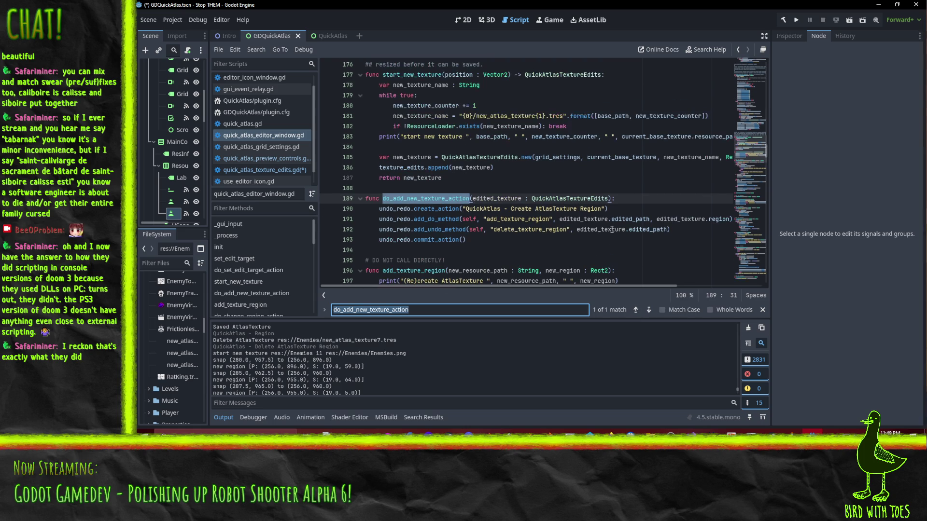
scroll(641, 246, down, 2)
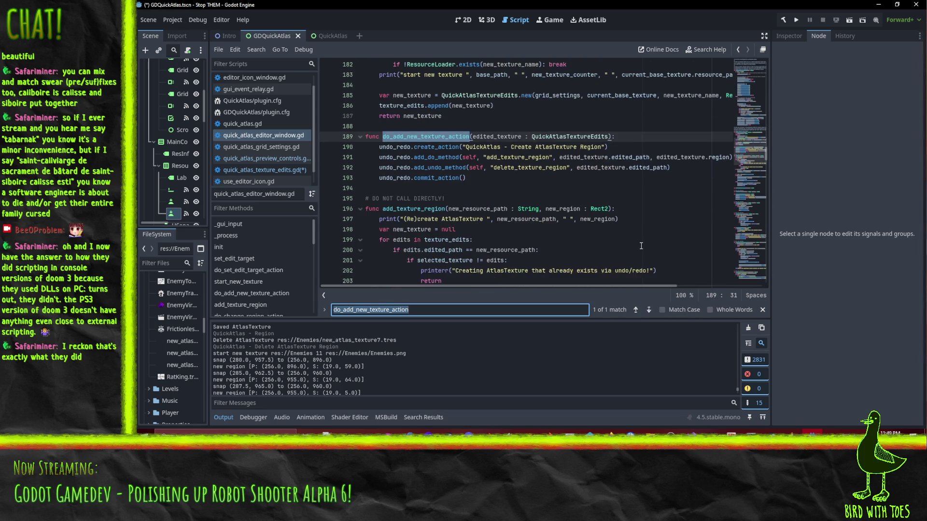
Step: Step through the add_texture_region matches, then return to do_add_new_texture_action
double_click(427, 209)
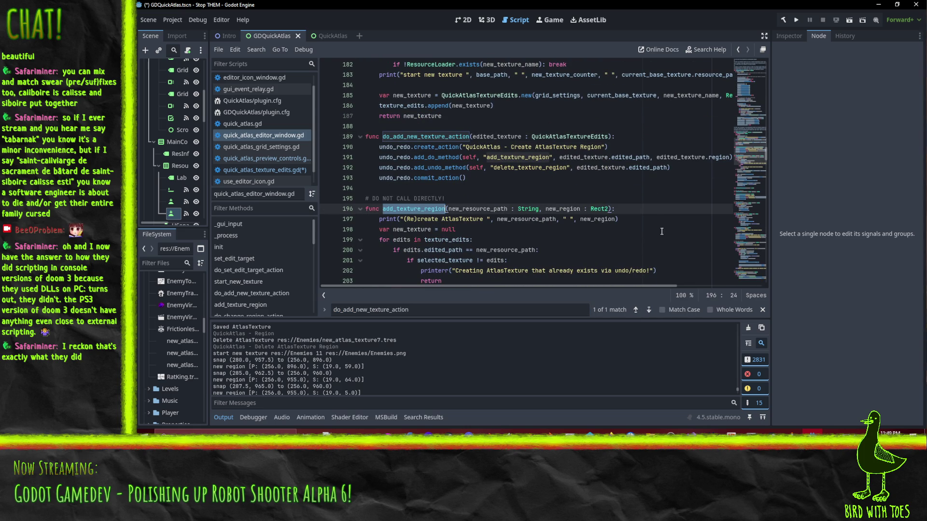
key(ctrl+f)
click(650, 312)
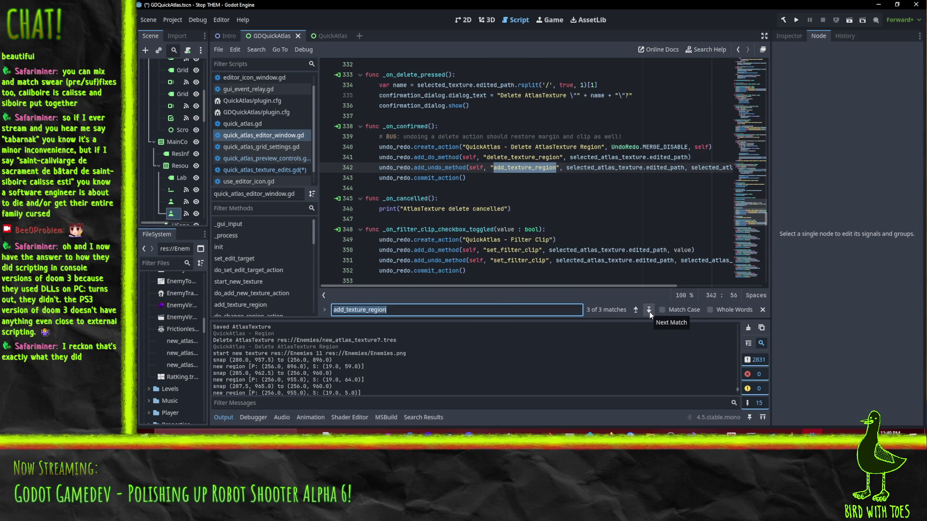
click(650, 312)
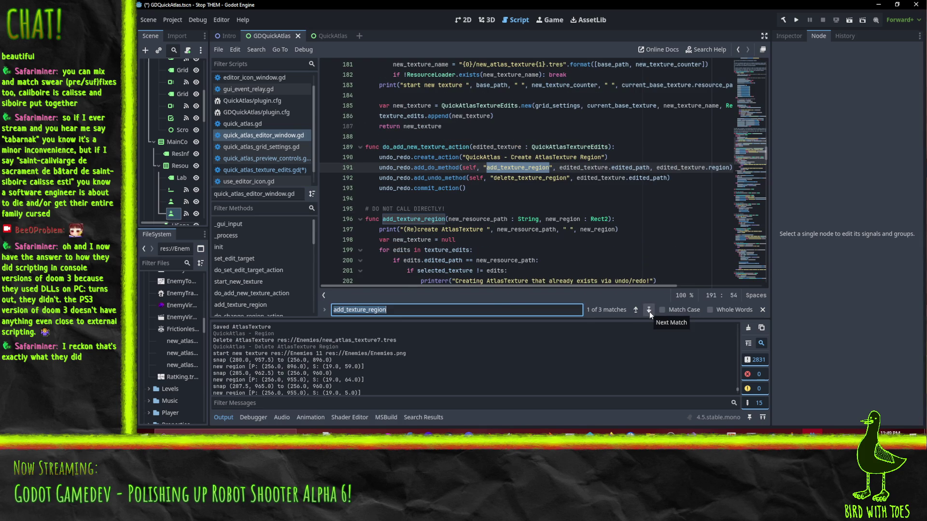
click(650, 311)
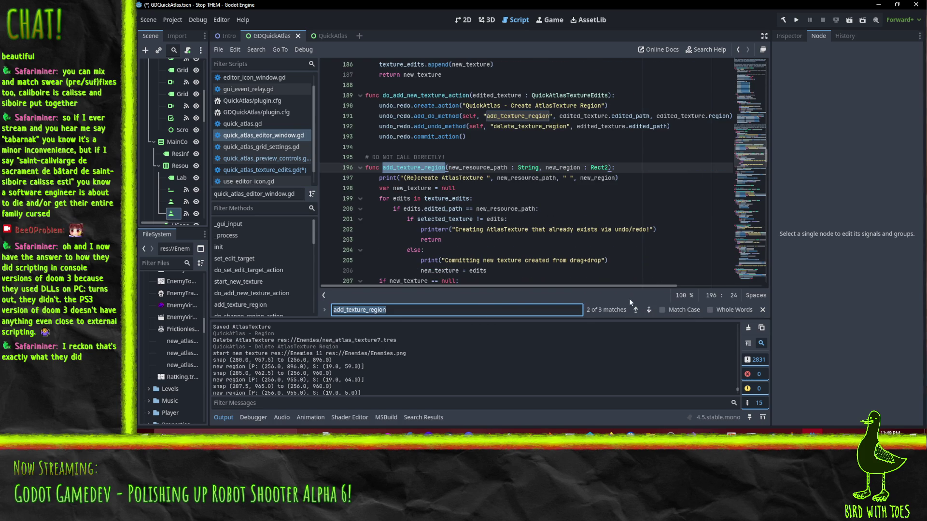
scroll(495, 241, up, 2)
double_click(425, 156)
key(ctrl+f)
click(636, 310)
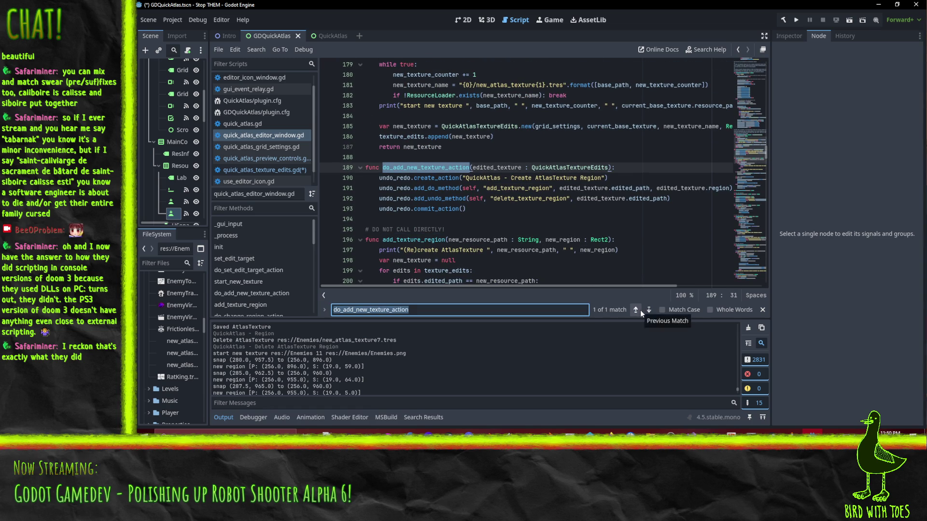
Step: Find do_add_new_texture_action's callers project-wide and trace adding_new_texture and clicked_texture usage
key(ctrl+shift+f)
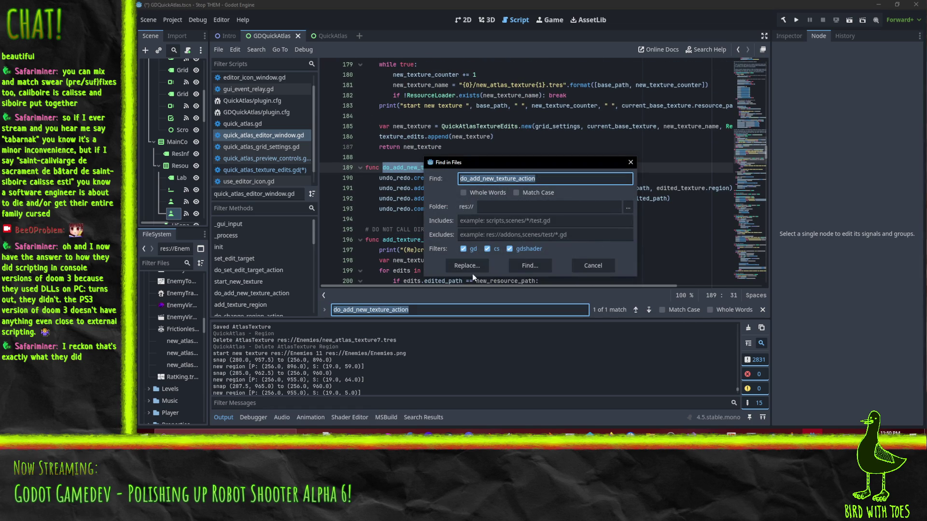
click(540, 269)
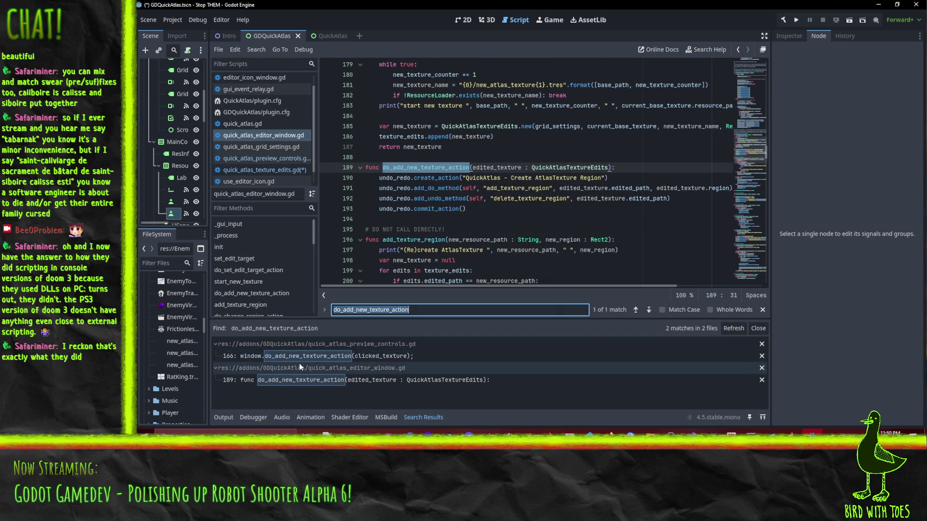
click(311, 361)
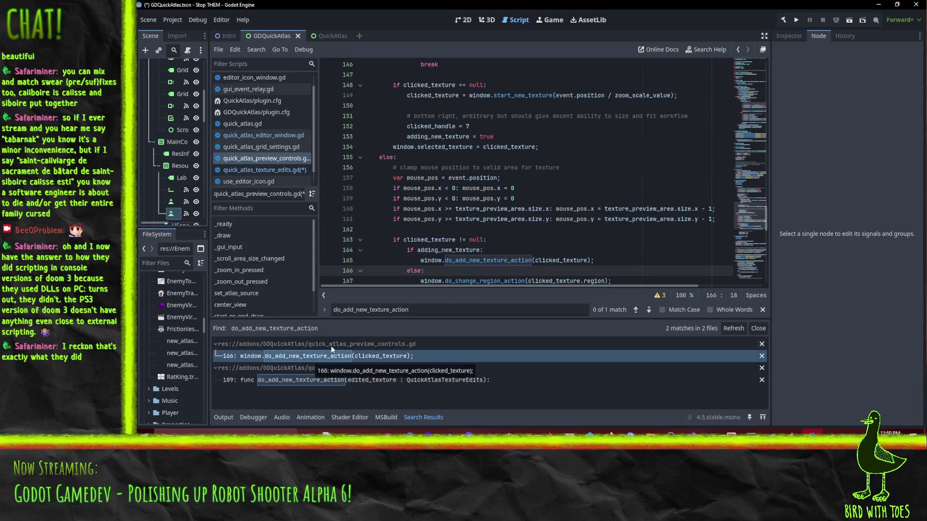
scroll(578, 237, down, 2)
double_click(449, 189)
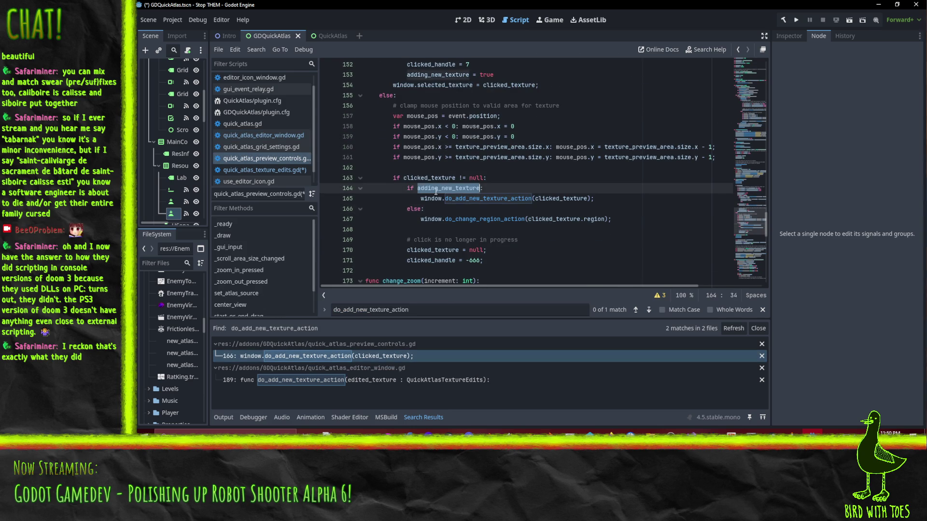
scroll(563, 197, up, 5)
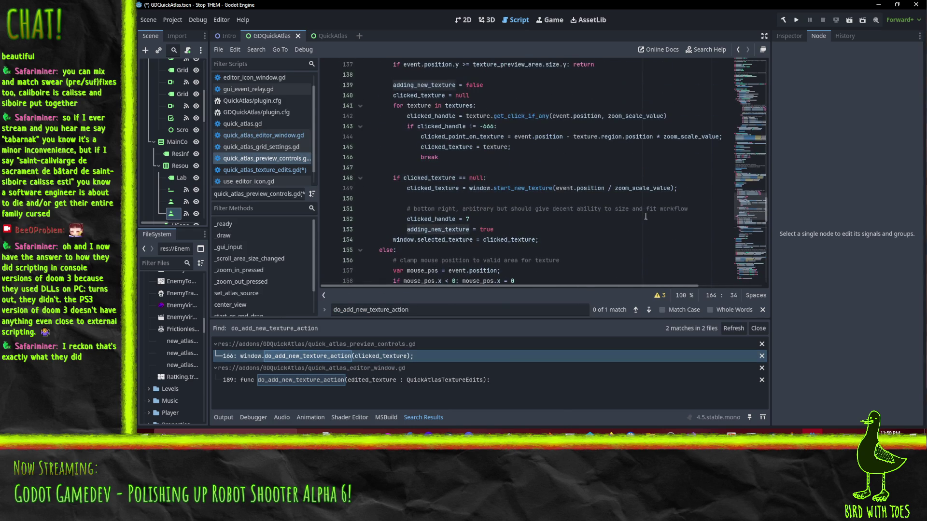
scroll(609, 234, down, 4)
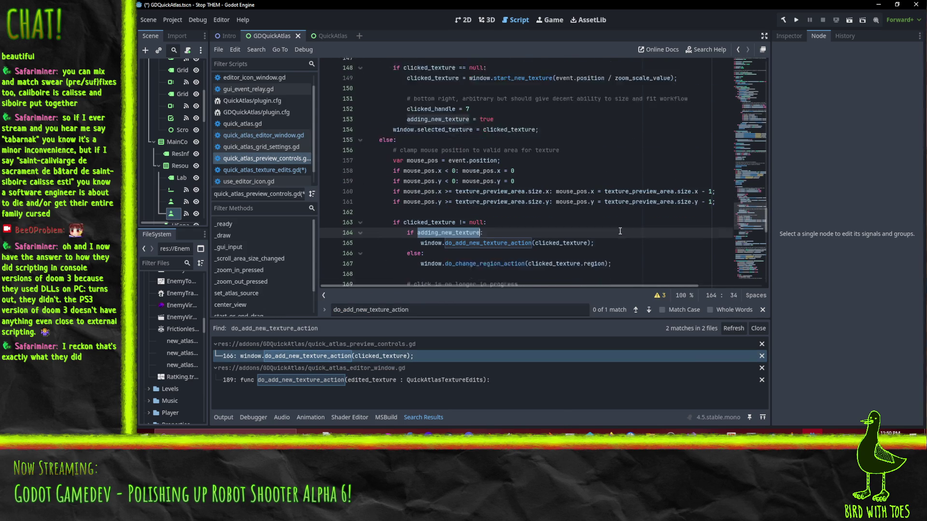
scroll(544, 240, up, 1)
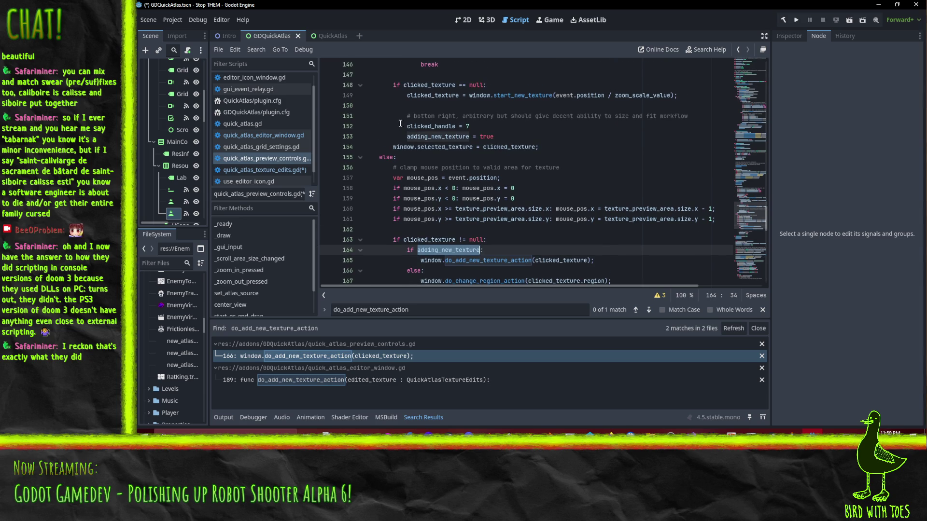
scroll(426, 217, down, 2)
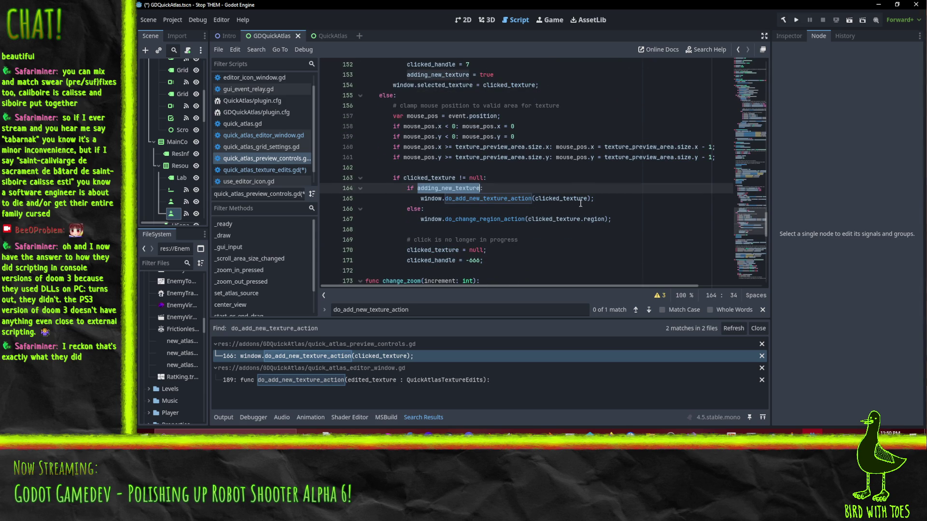
double_click(557, 199)
scroll(648, 189, up, 2)
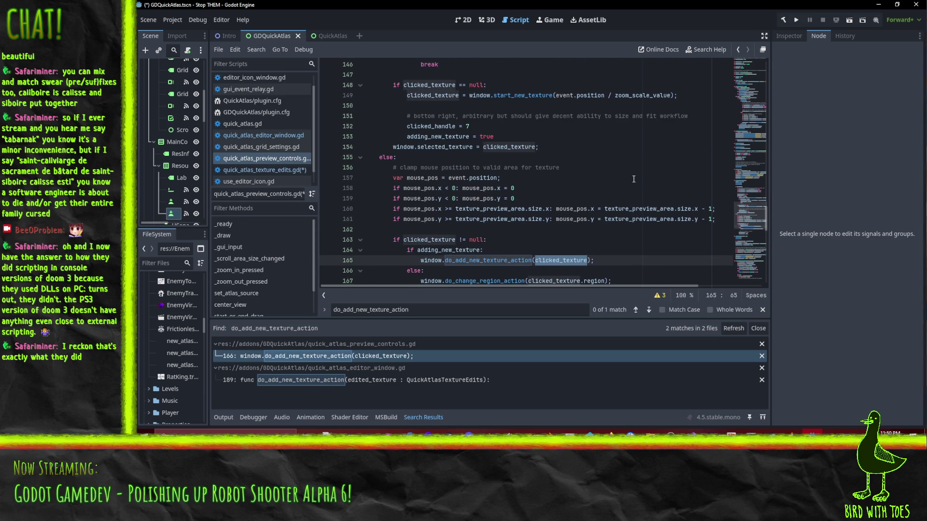
scroll(630, 179, up, 1)
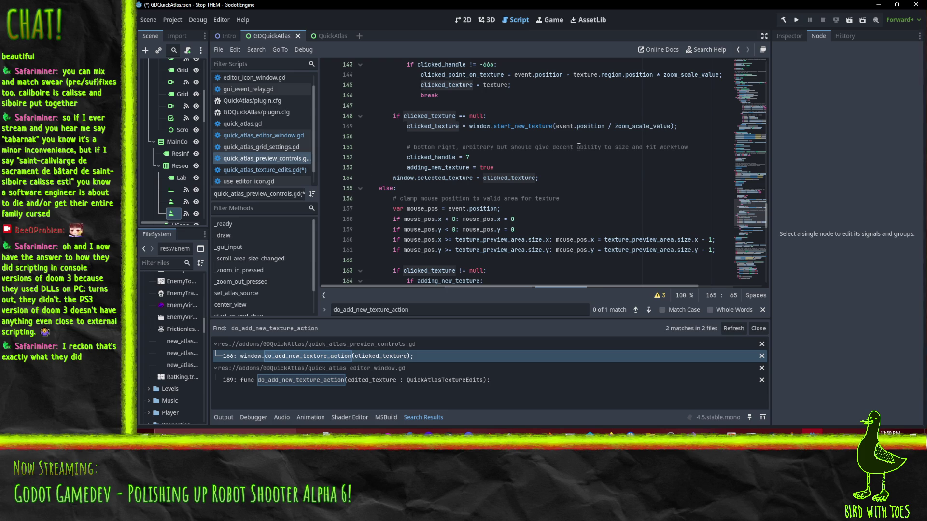
scroll(579, 147, up, 1)
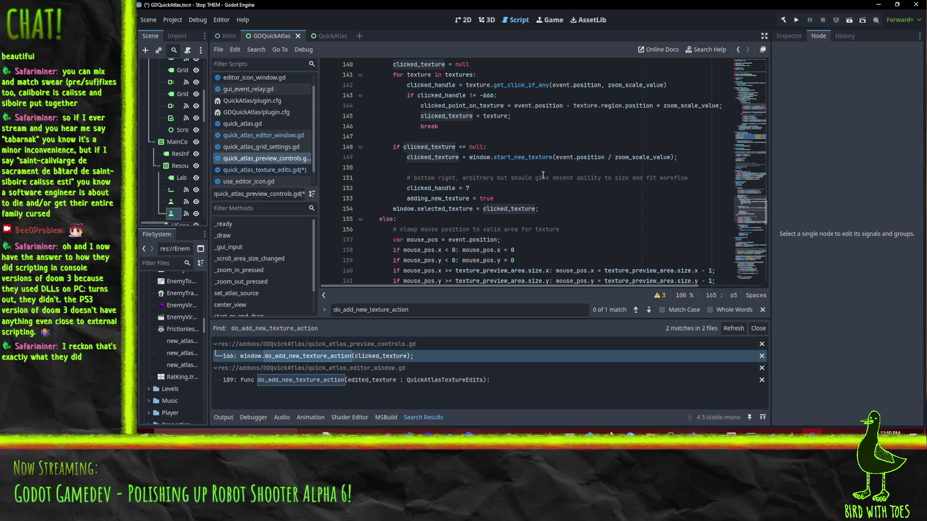
Step: Check new_texture in the definition, then save the scene and scripts from quick_atlas_texture_edits.gd
click(272, 136)
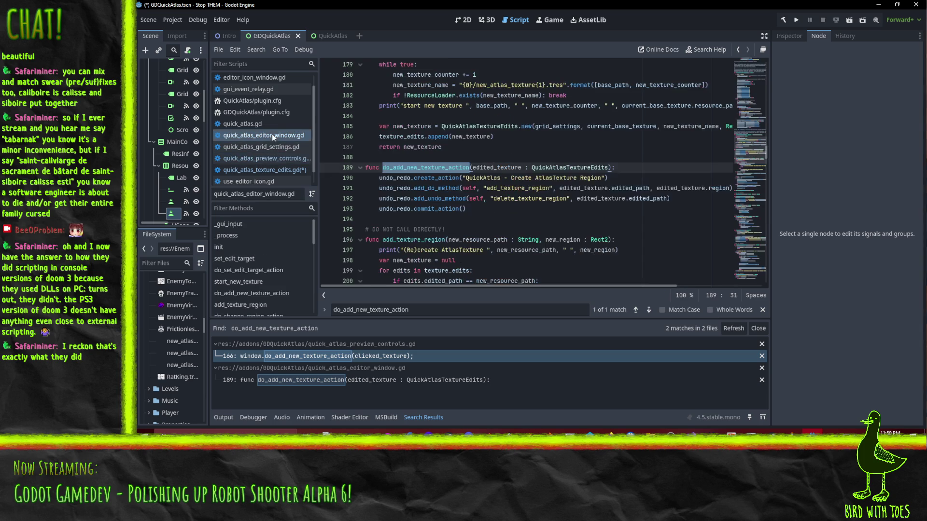
scroll(510, 185, up, 3)
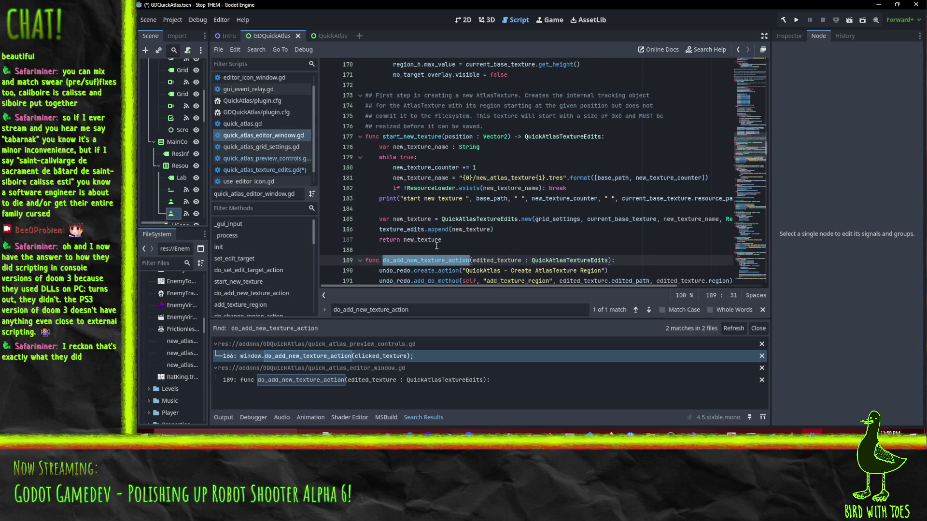
double_click(434, 240)
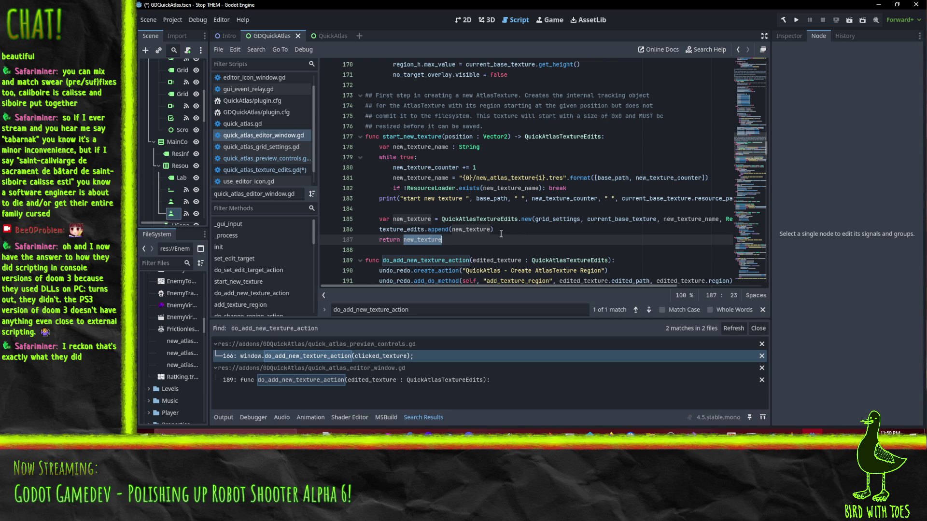
scroll(501, 234, down, 1)
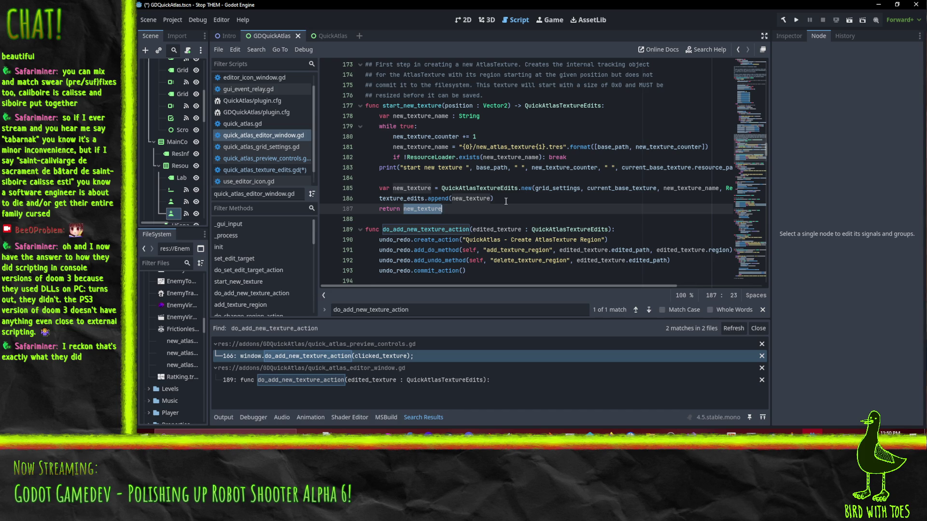
mouse_move(462, 198)
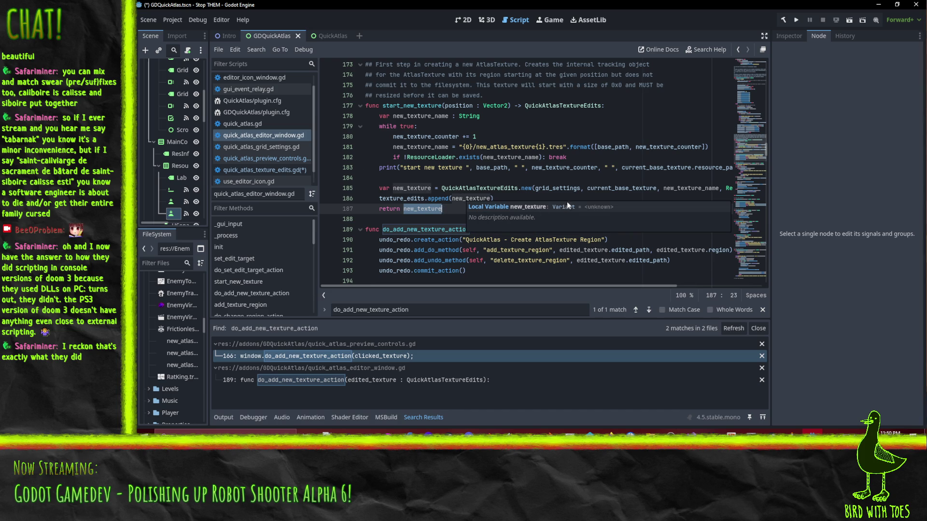
click(290, 170)
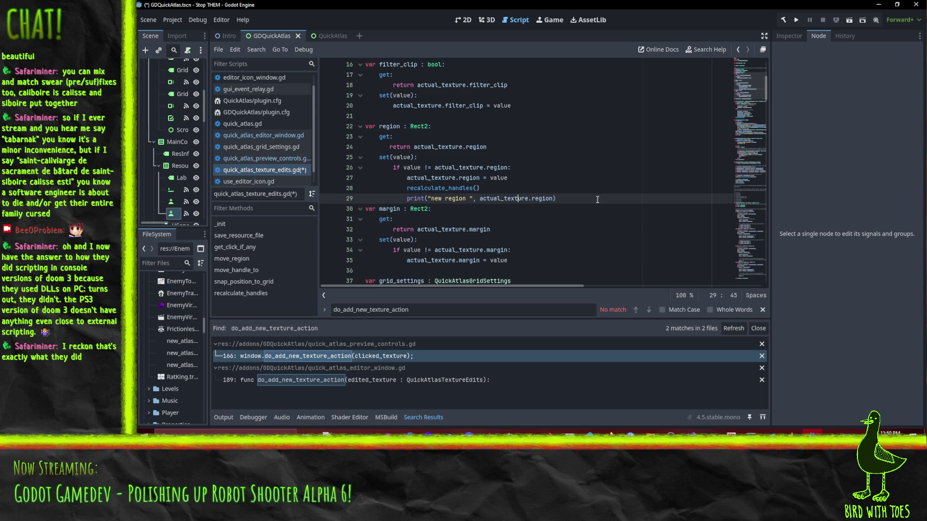
key(ctrl+s)
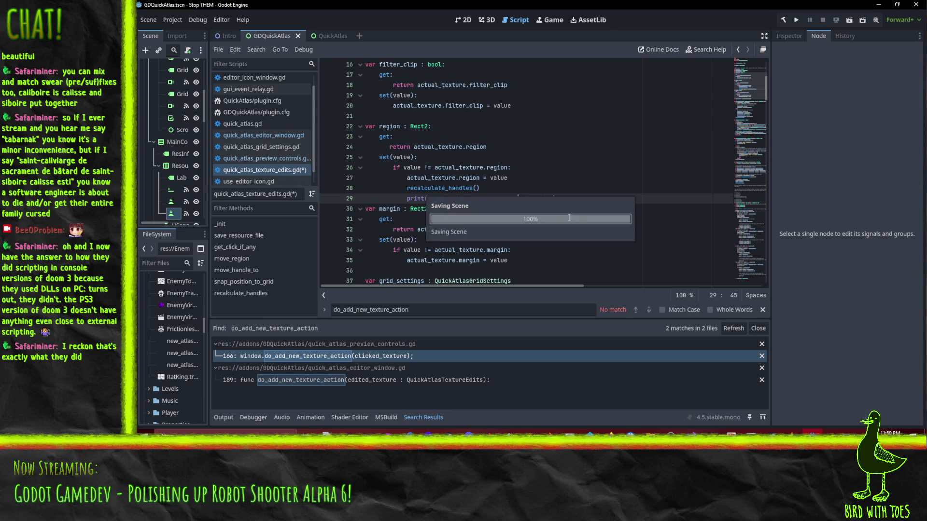
click(268, 159)
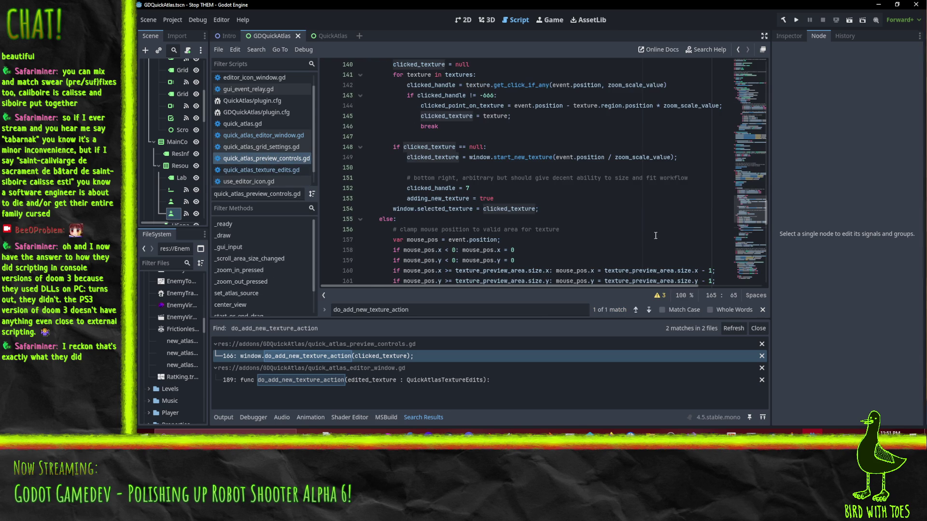
scroll(646, 224, up, 2)
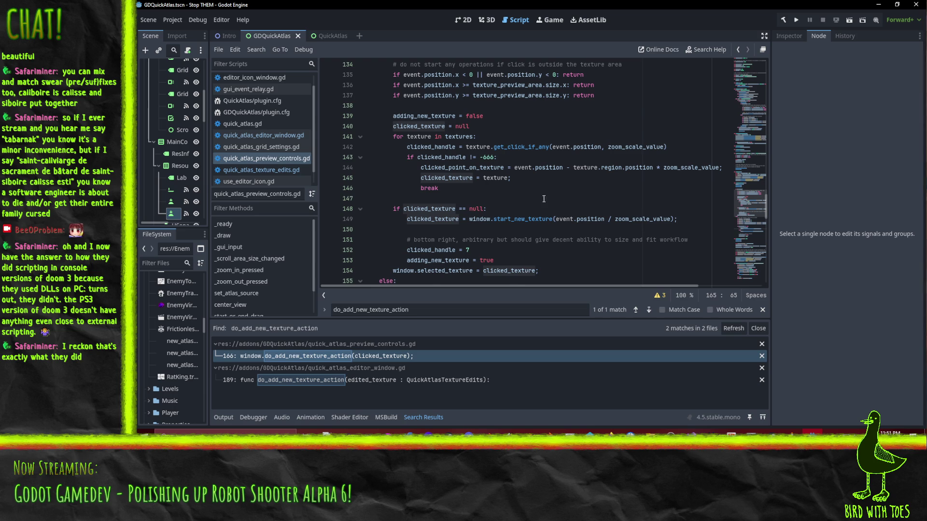
scroll(536, 198, down, 1)
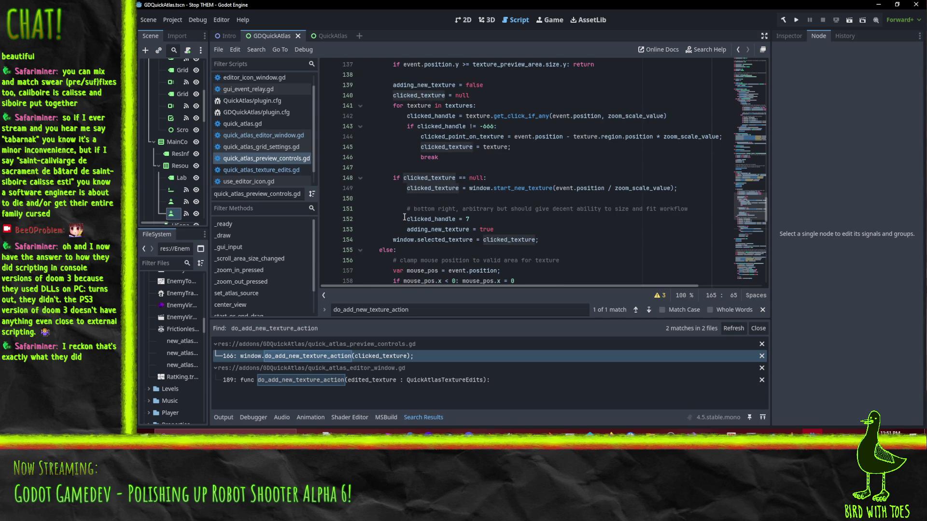
click(495, 222)
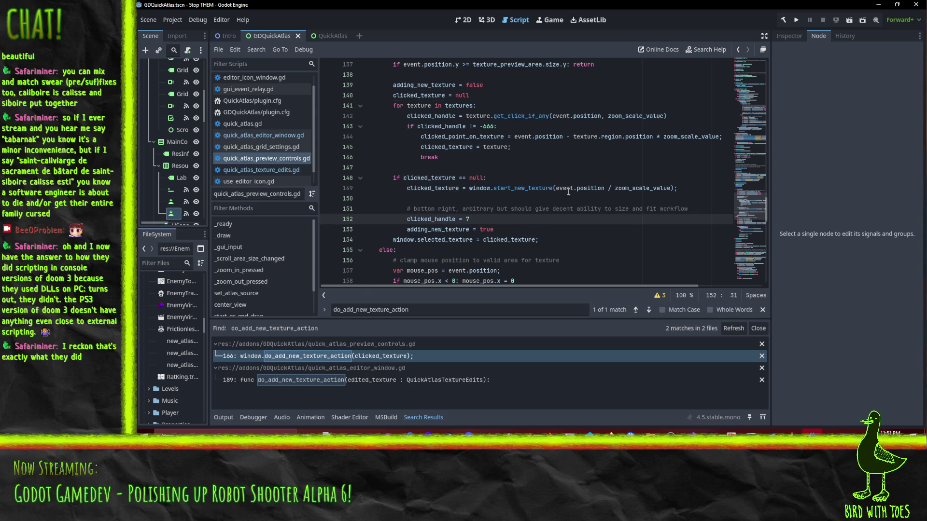
double_click(588, 189)
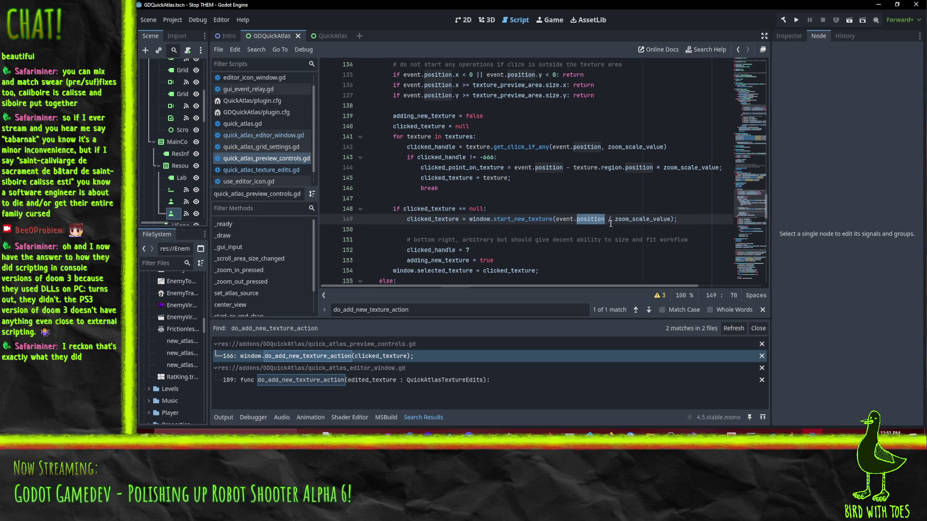
scroll(609, 225, up, 2)
scroll(510, 204, down, 1)
click(576, 207)
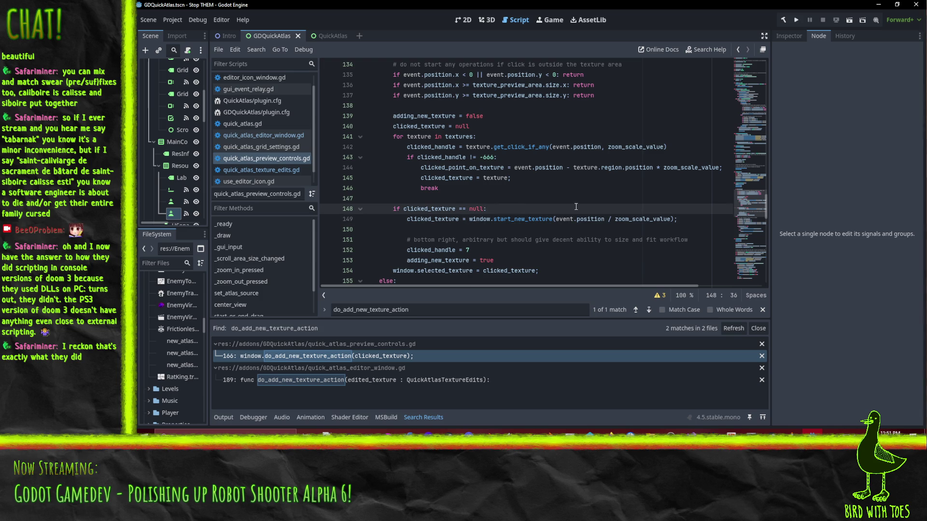
key(Return)
text(snap)
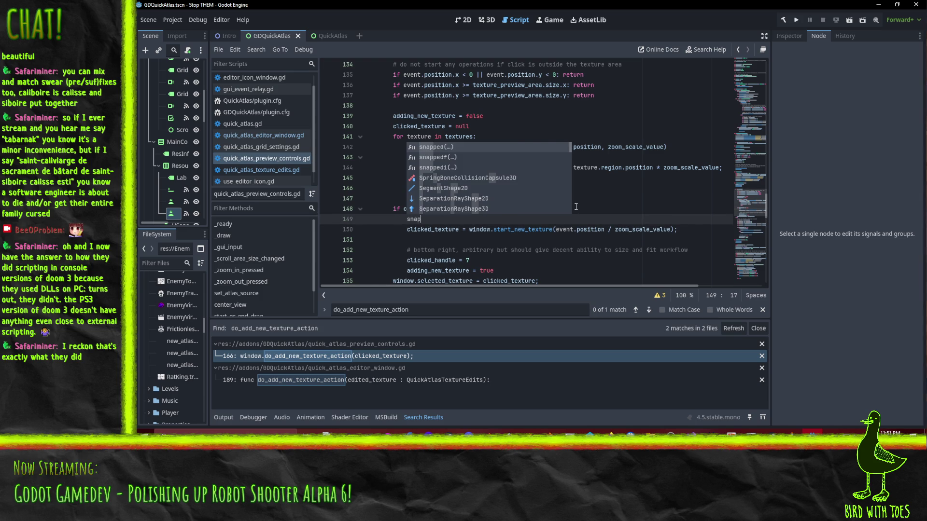
text(_po)
scroll(520, 190, down, 20)
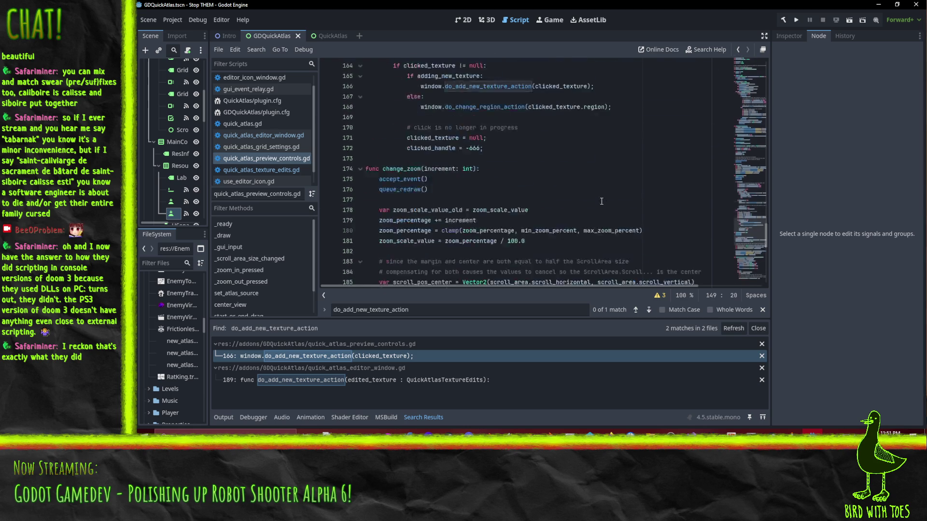
scroll(615, 222, up, 7)
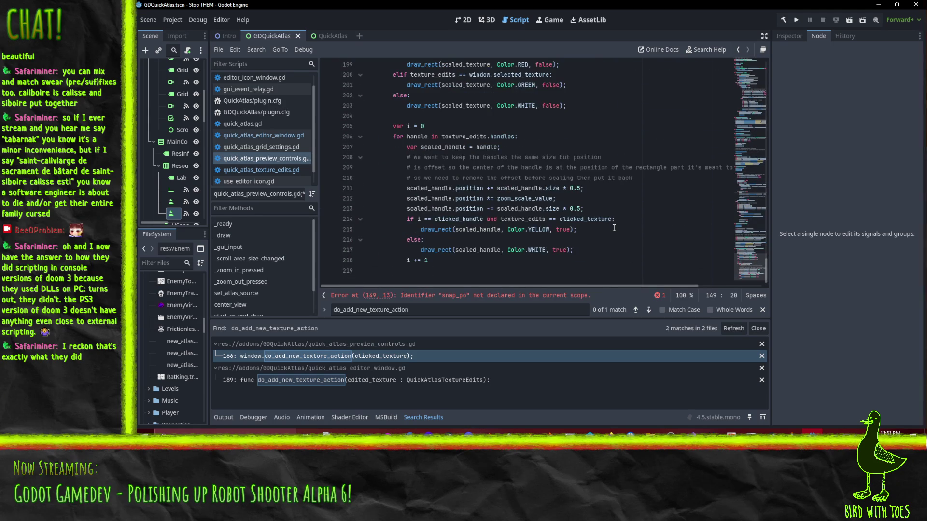
scroll(613, 227, up, 8)
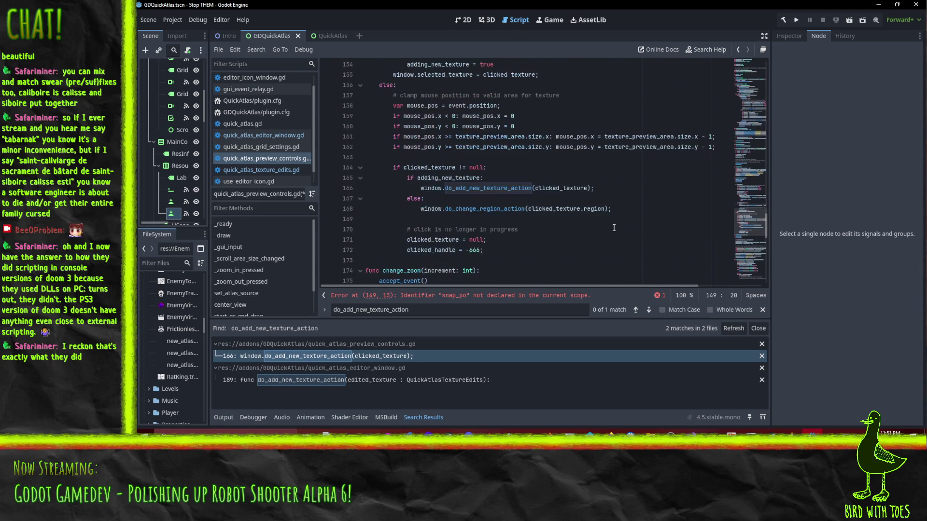
scroll(616, 230, up, 7)
scroll(617, 231, up, 9)
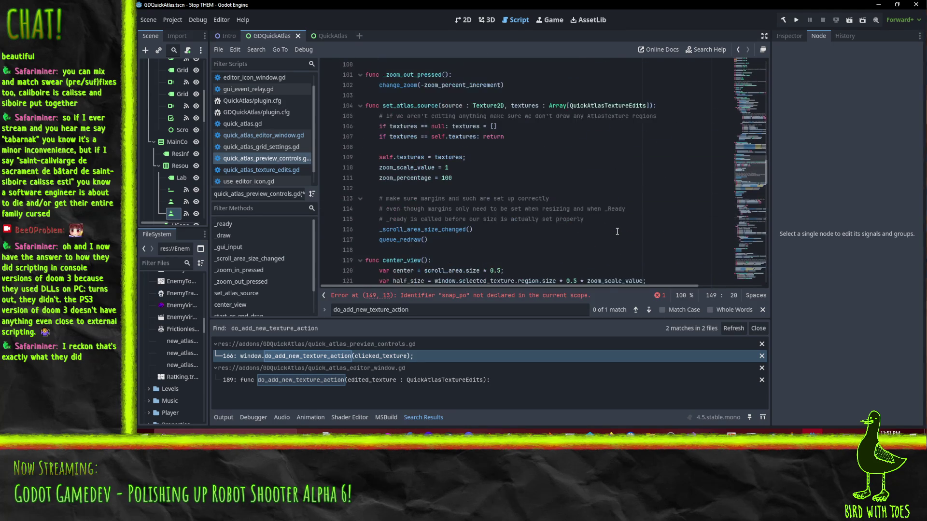
scroll(617, 231, up, 6)
scroll(620, 238, down, 14)
scroll(621, 240, down, 7)
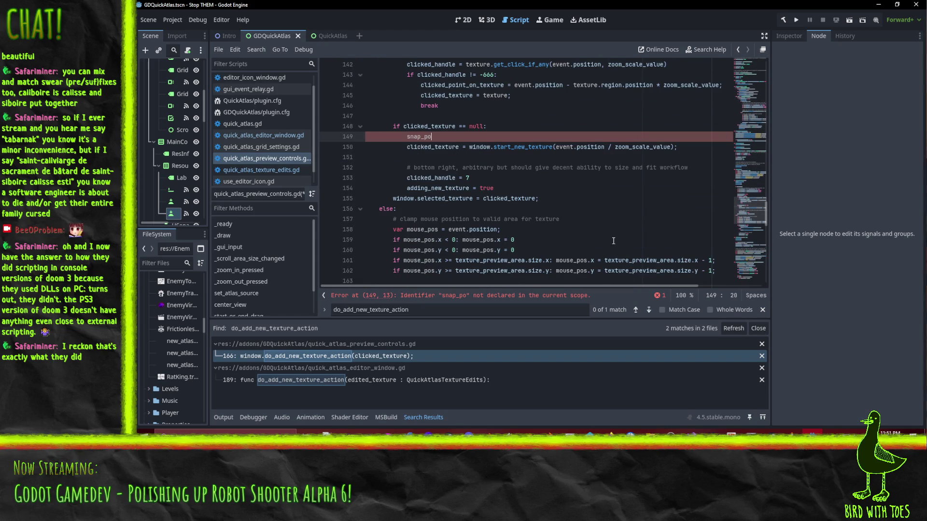
key(ctrl+shift+k)
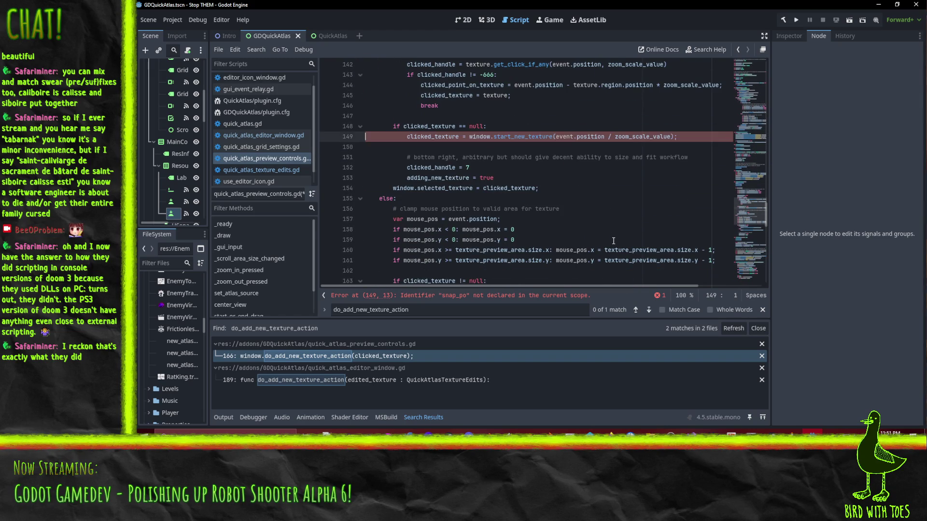
click(584, 137)
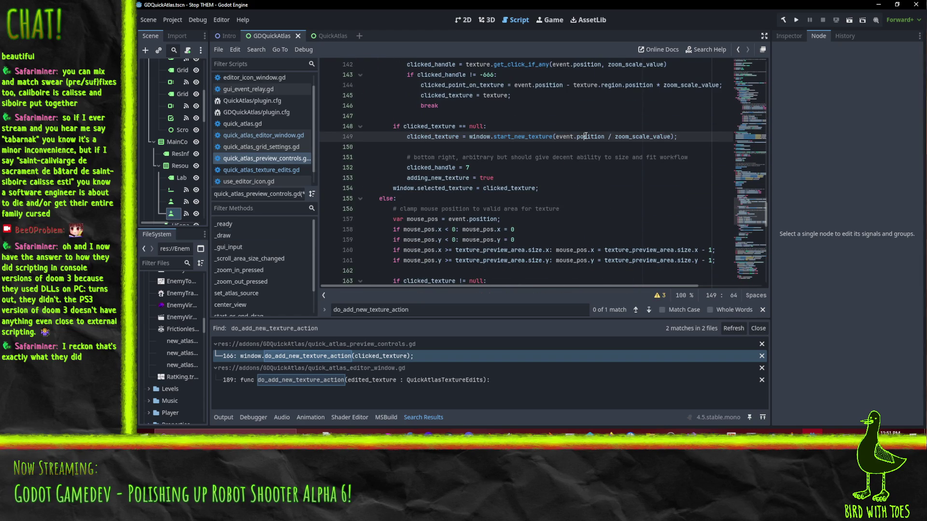
click(286, 170)
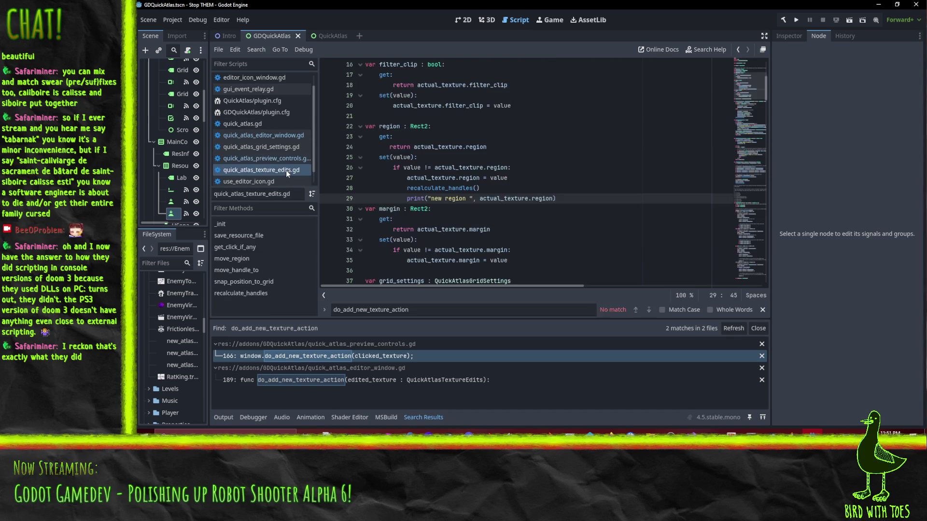
Step: Find initial_region's uses in the texture edits constructor, below the edited_path assignment
scroll(578, 160, up, 1)
scroll(578, 160, down, 1)
scroll(578, 161, down, 6)
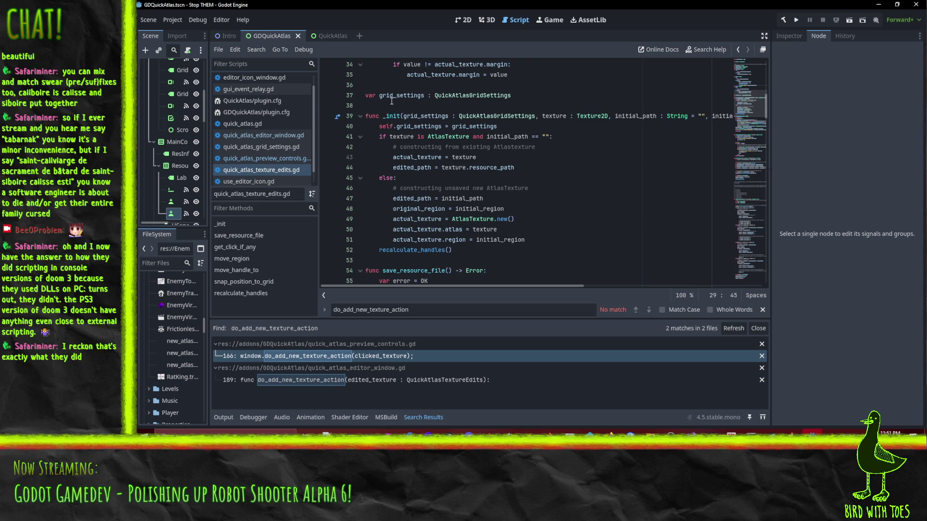
click(518, 209)
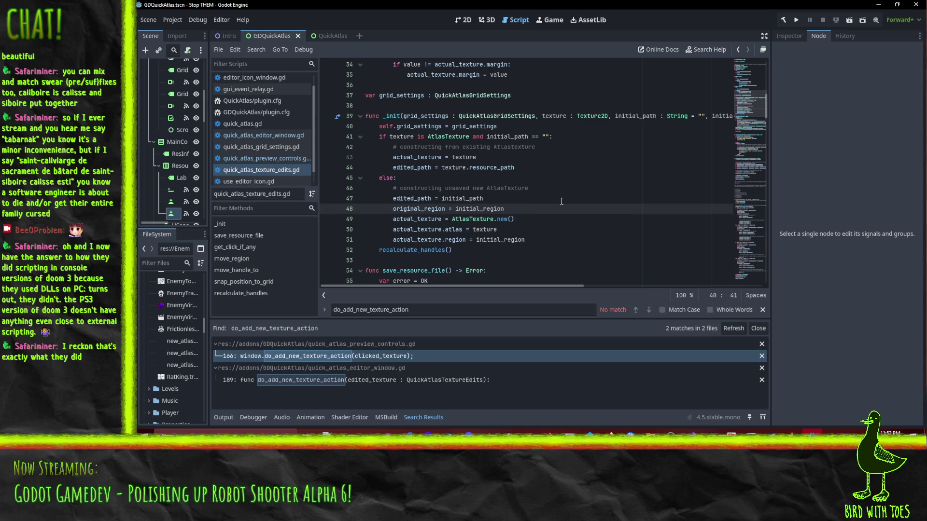
key(ctrl+shift+Left)
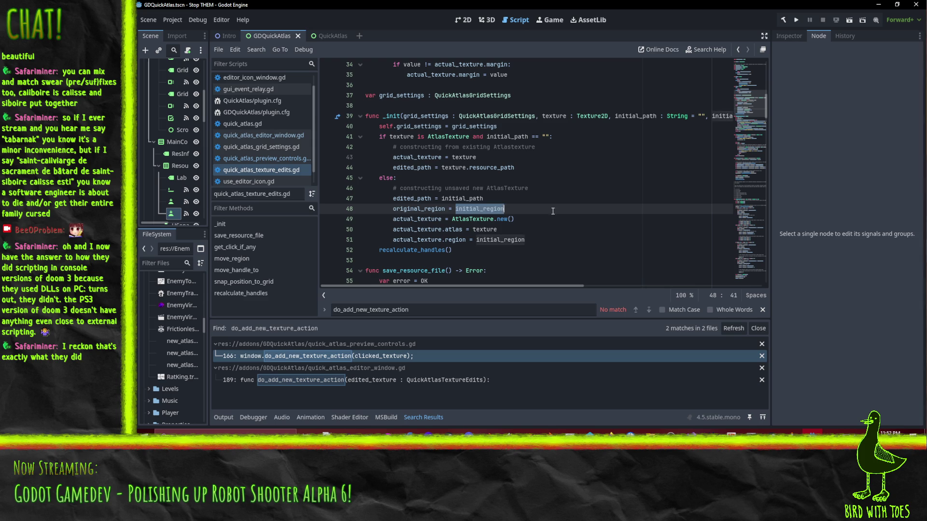
click(511, 205)
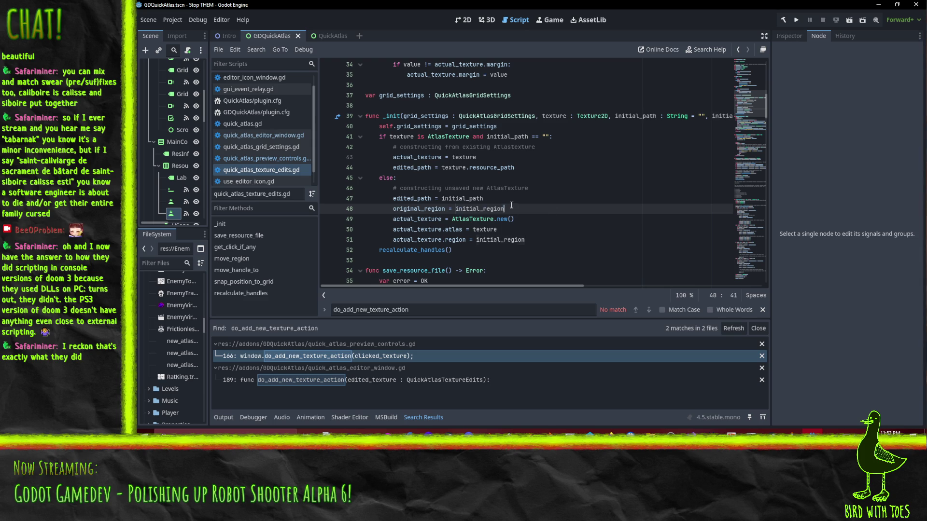
click(517, 199)
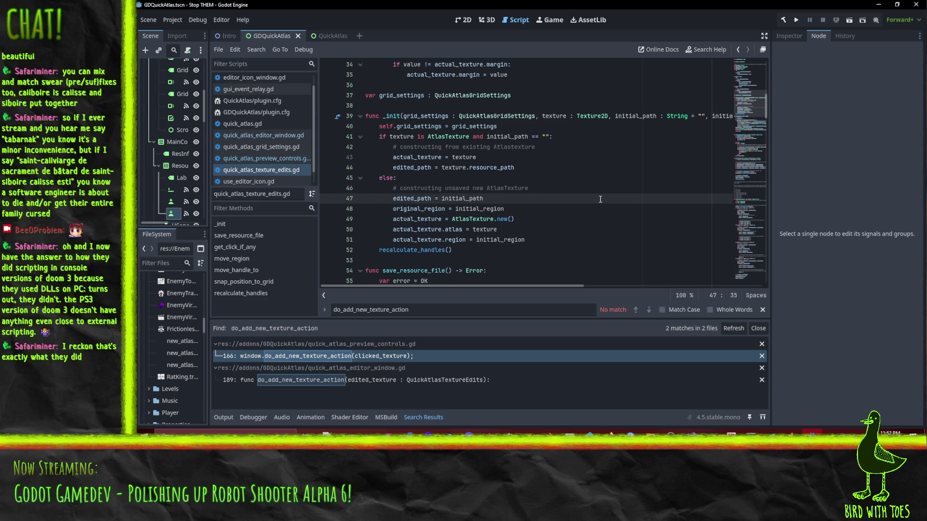
Step: Insert line 48: initial_region.position = snap_position_to_grid(initial_region.position)
key(Return)
text(initial_reg)
key(Return)
text(.posi)
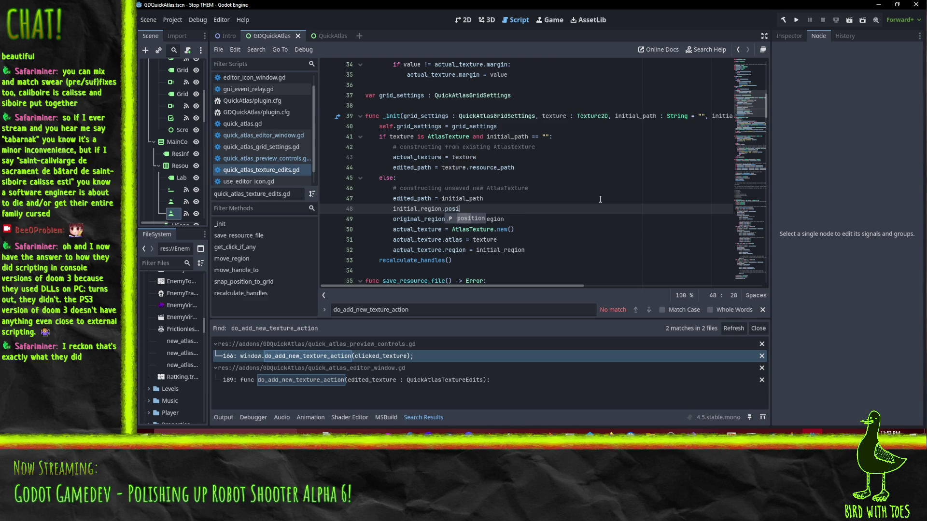
key(Return)
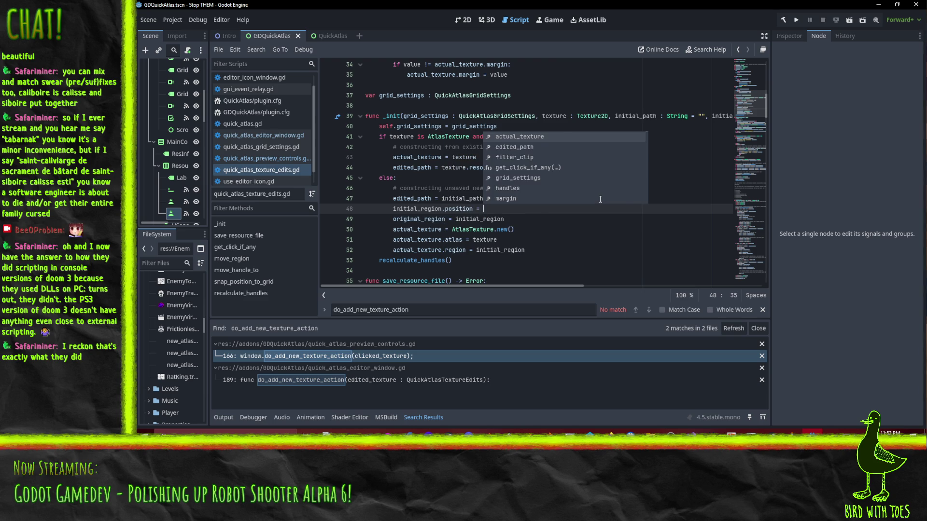
text(snap)
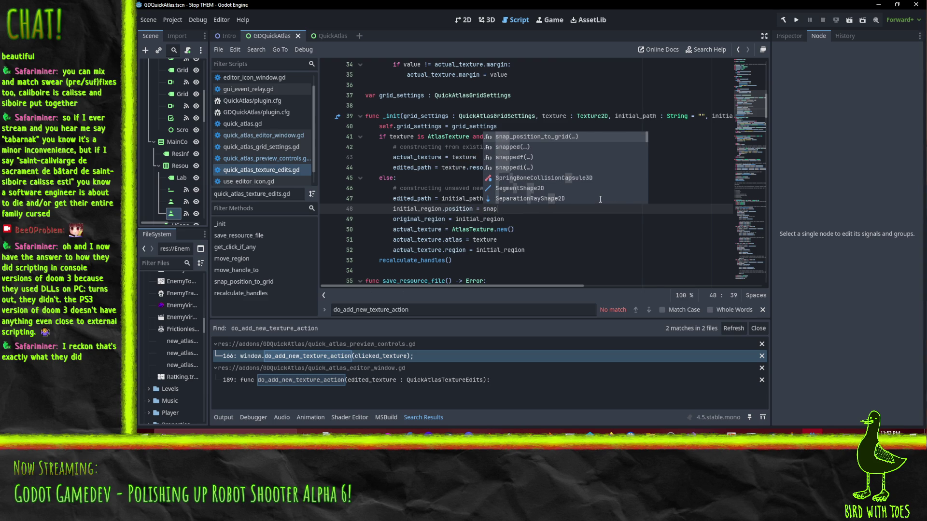
key(Return)
text(initial_region.position)
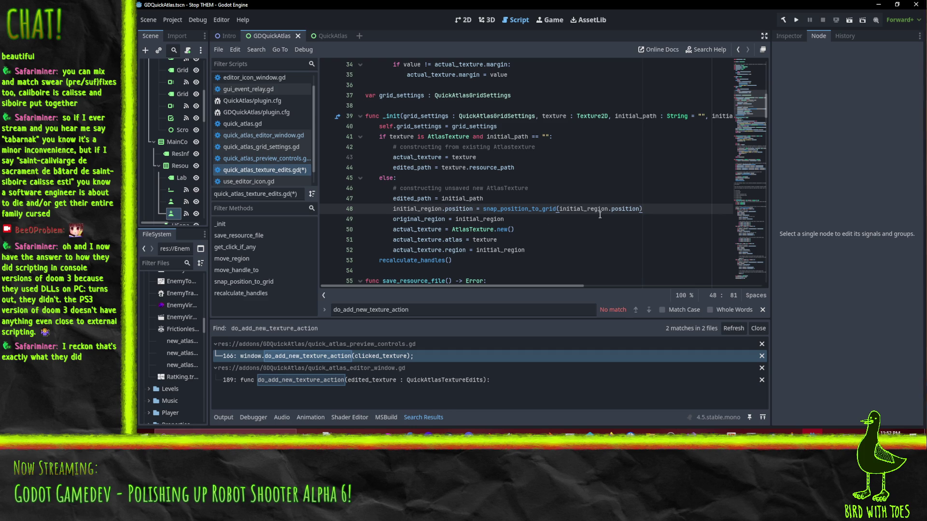
Step: Save quick_atlas_texture_edits.gd and switch to quick_atlas_editor_window.gd
click(373, 216)
key(ctrl+s)
click(256, 135)
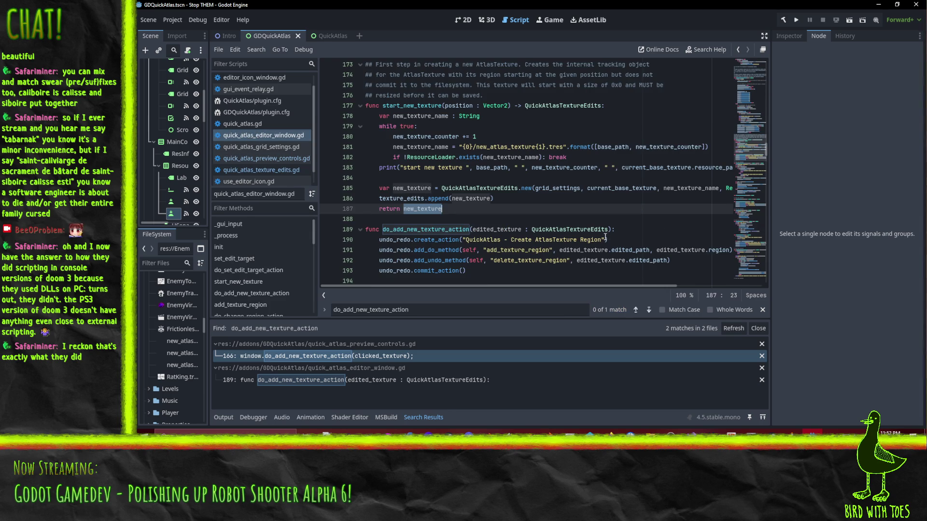
Step: On line 185, replace the Vector2.ONE size argument with grid_settings.grid_size_x
click(521, 188)
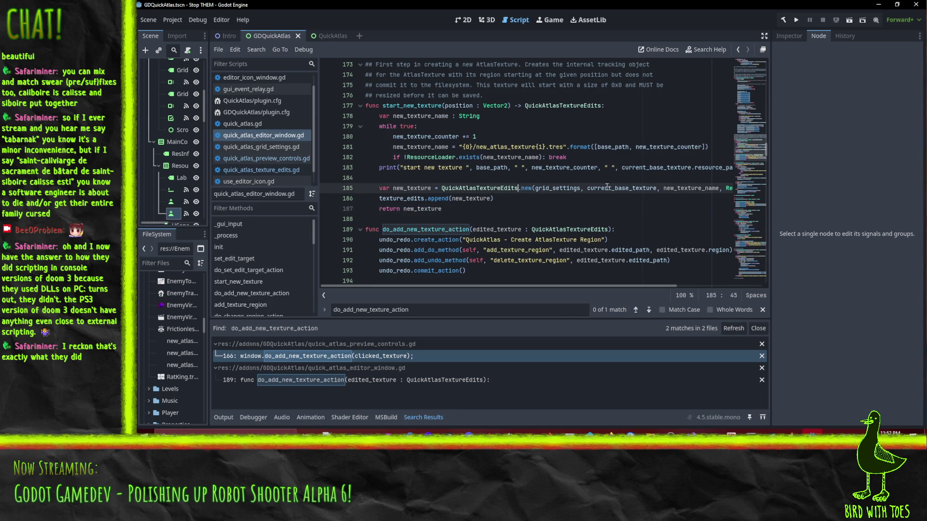
key(Home)
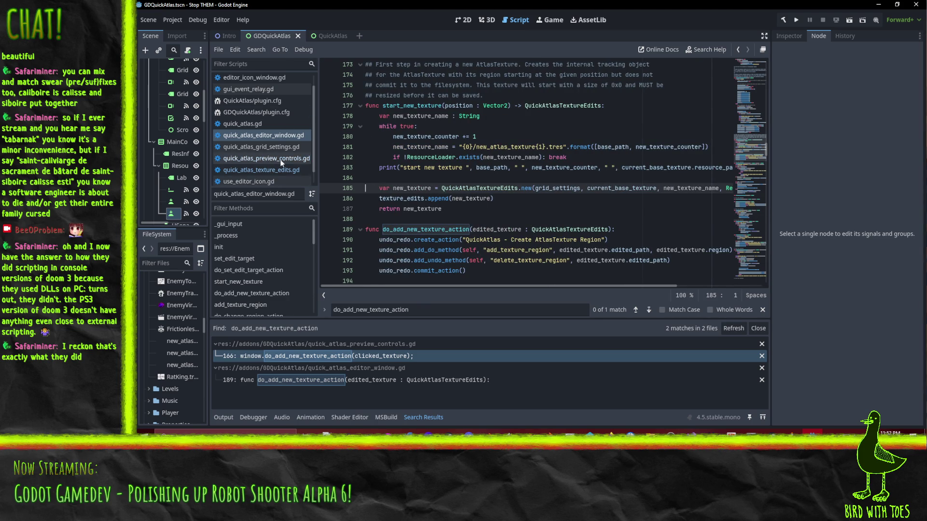
click(544, 188)
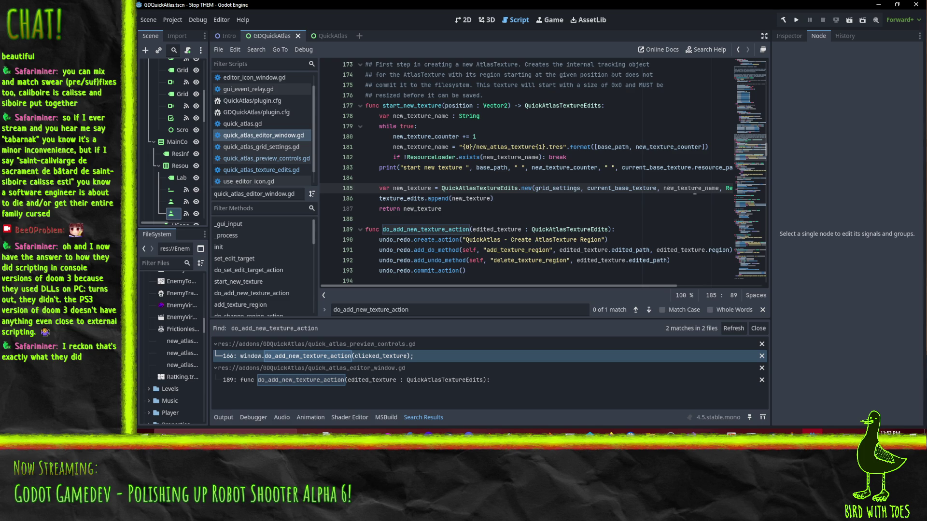
key(End)
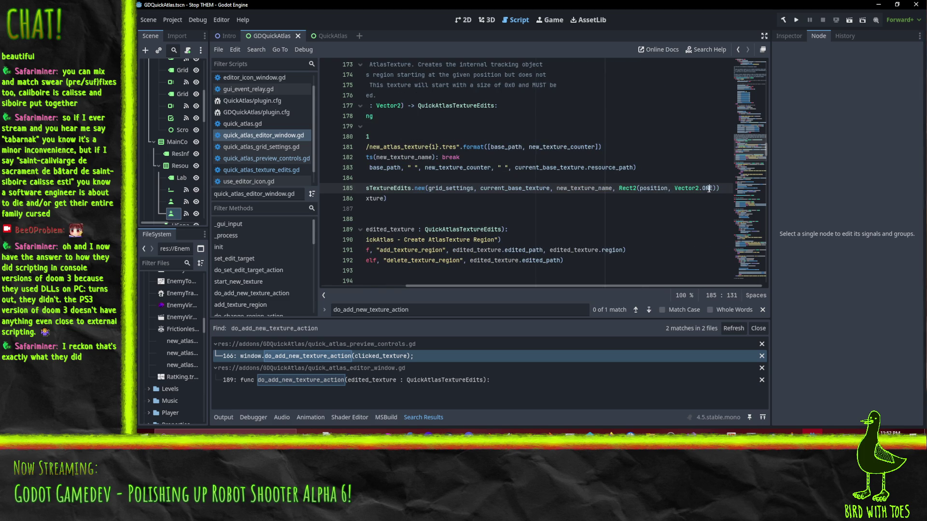
double_click(684, 188)
text(grid)
key(Return)
text(.si)
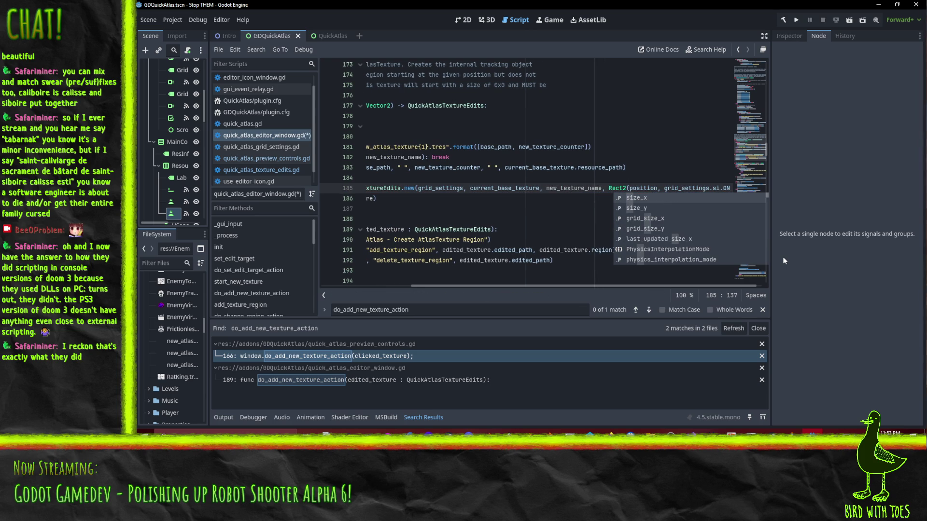
key(Down)
key(Down)
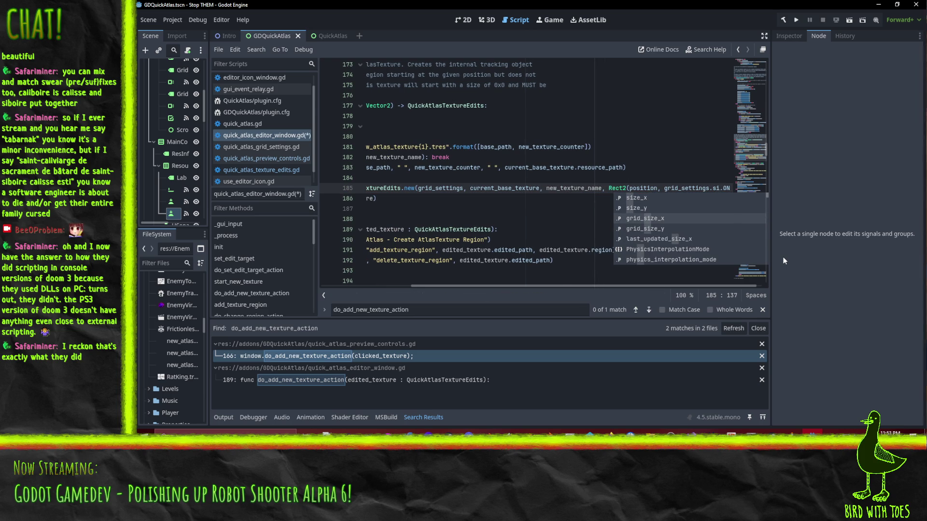
key(Return)
Step: Make the size Vector2(grid_settings.grid_size_x, grid_settings.grid_size_y)
key(Left)
key(Left)
key(Left)
text(Vector)
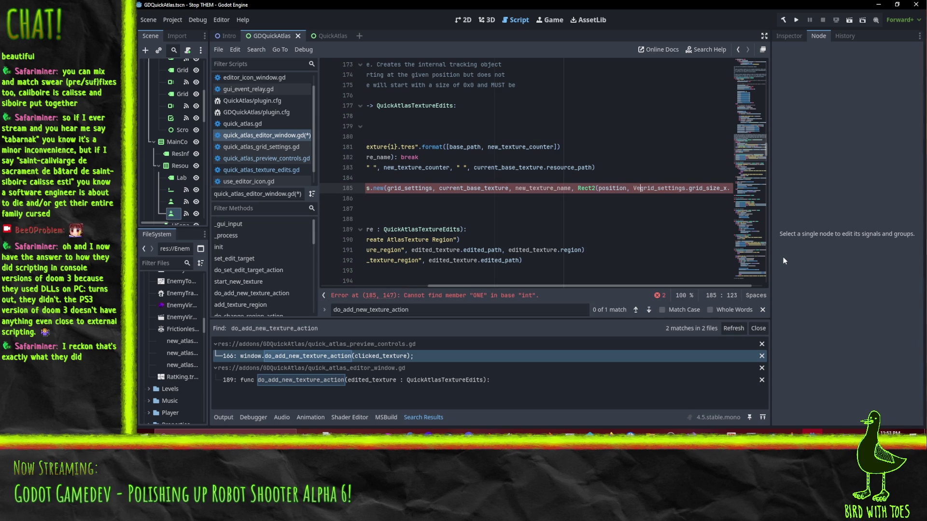
key(Return)
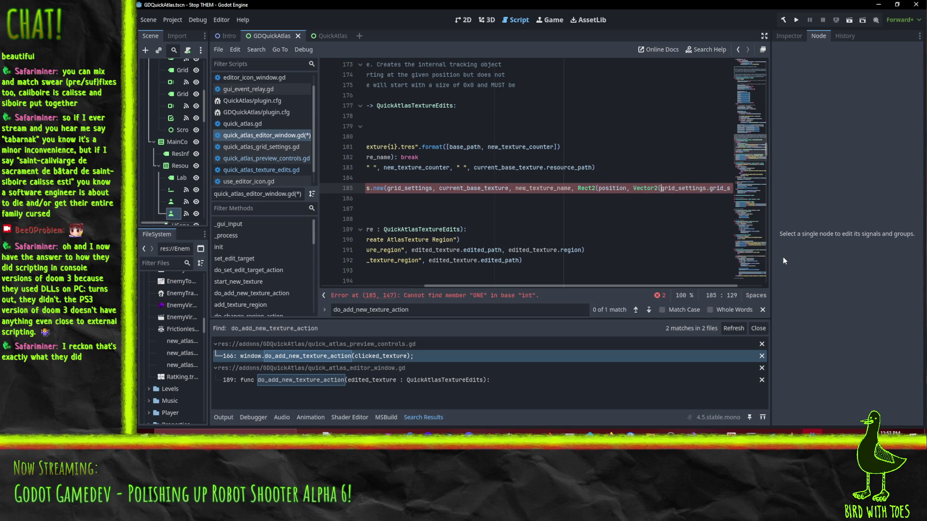
key(End)
key(Left)
key(BackSpace)
key(BackSpace)
key(BackSpace)
key(BackSpace)
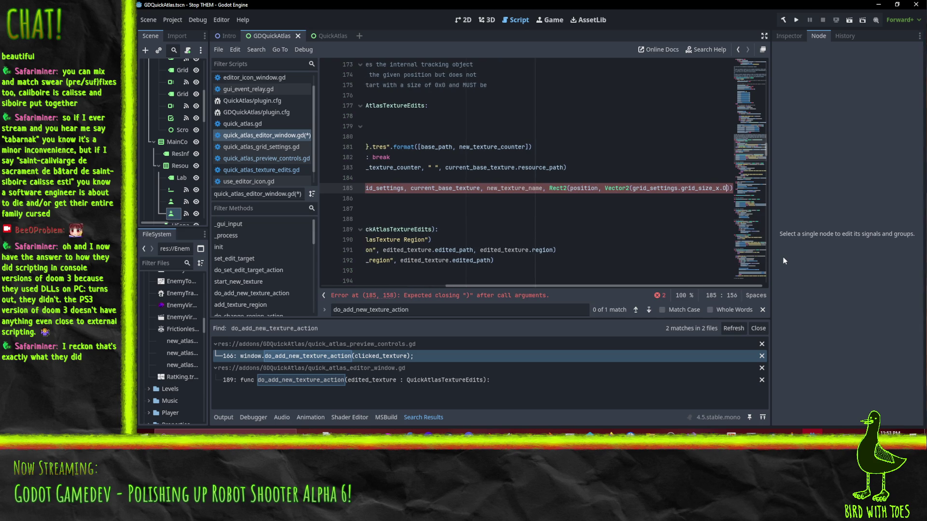
text(, grid_settings.)
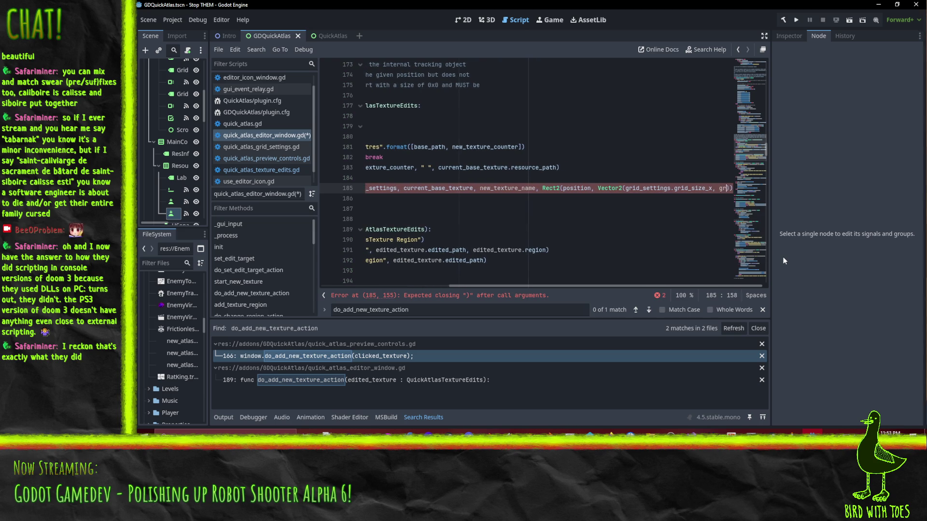
text(gri)
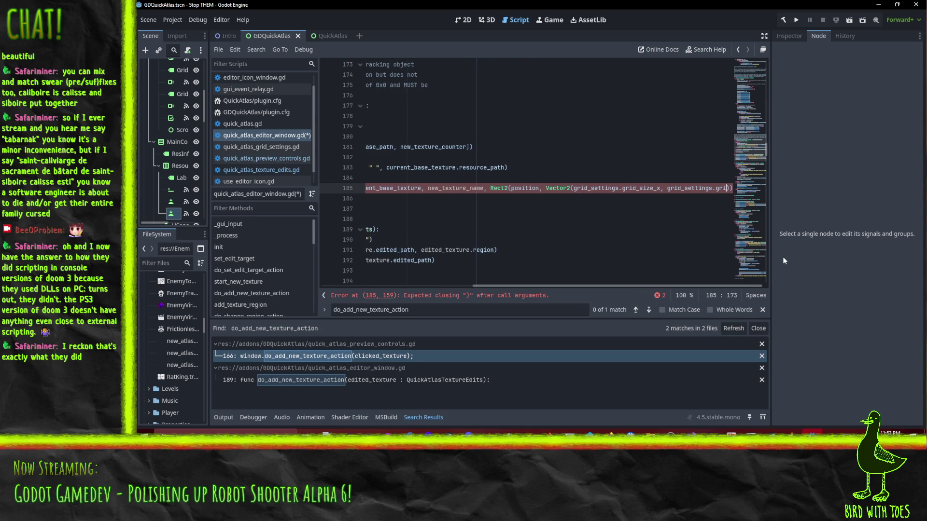
text(d_size_y)
key(Return)
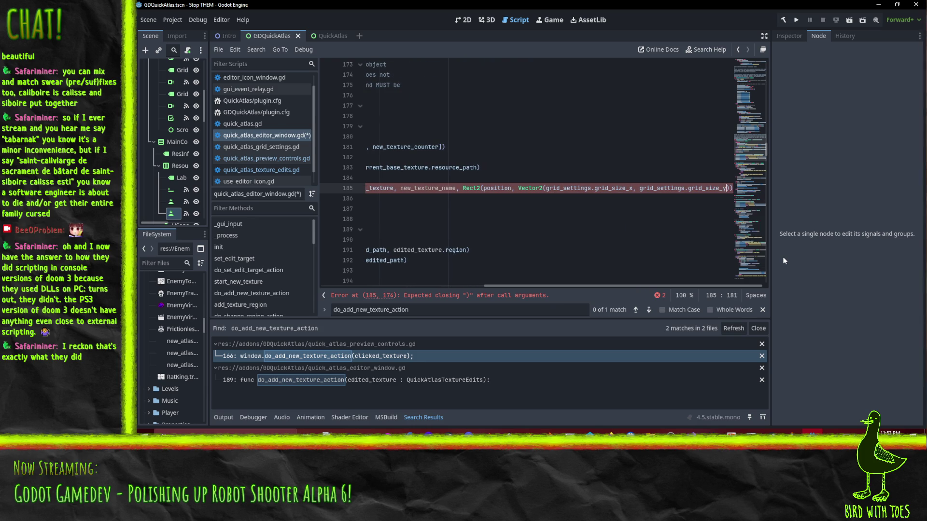
Step: Check the grid_size_x reference and save quick_atlas_editor_window.gd
click(630, 189)
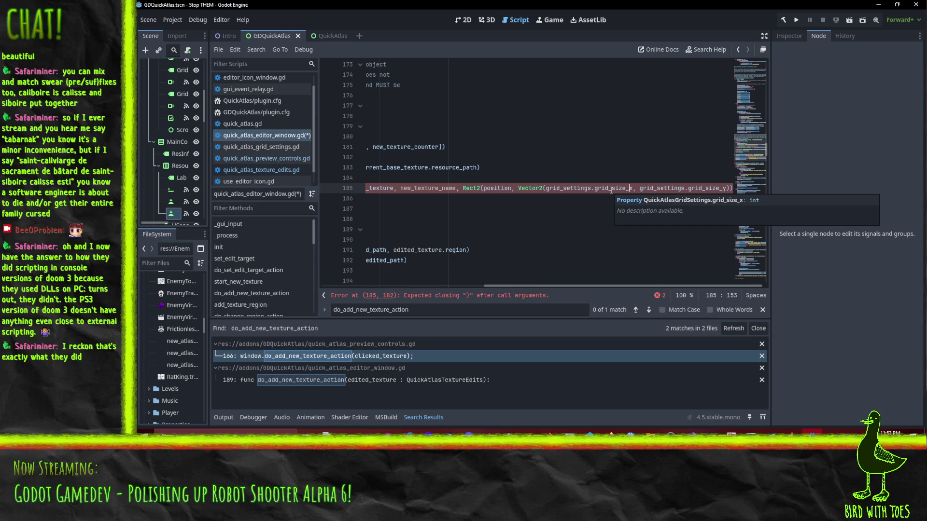
click(581, 231)
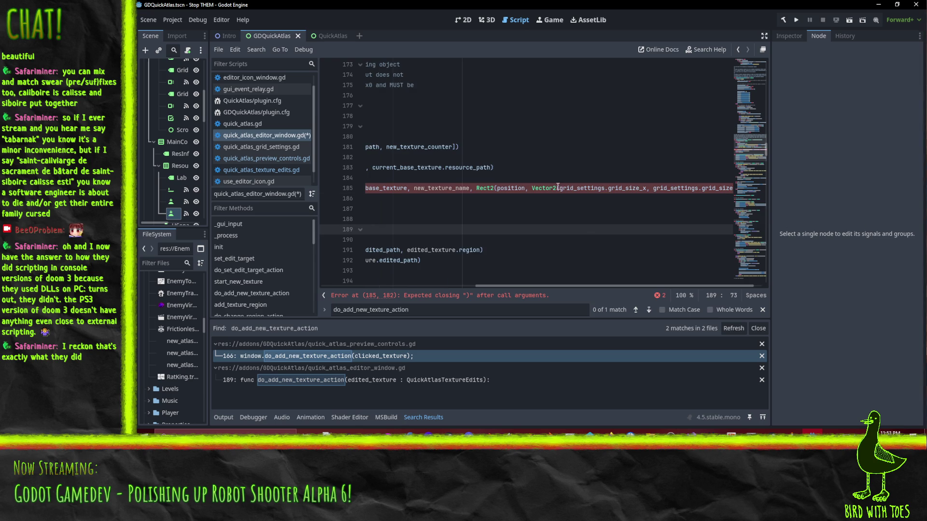
mouse_move(550, 188)
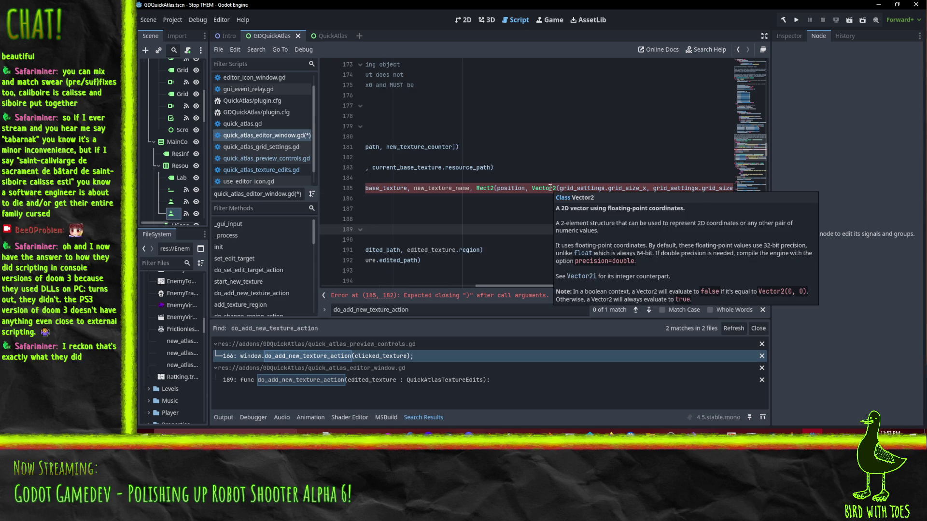
click(550, 187)
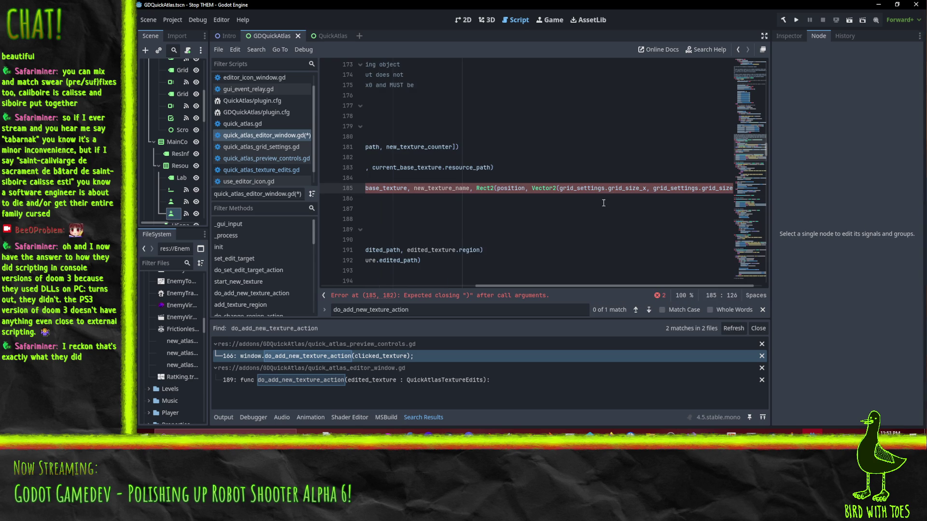
key(End)
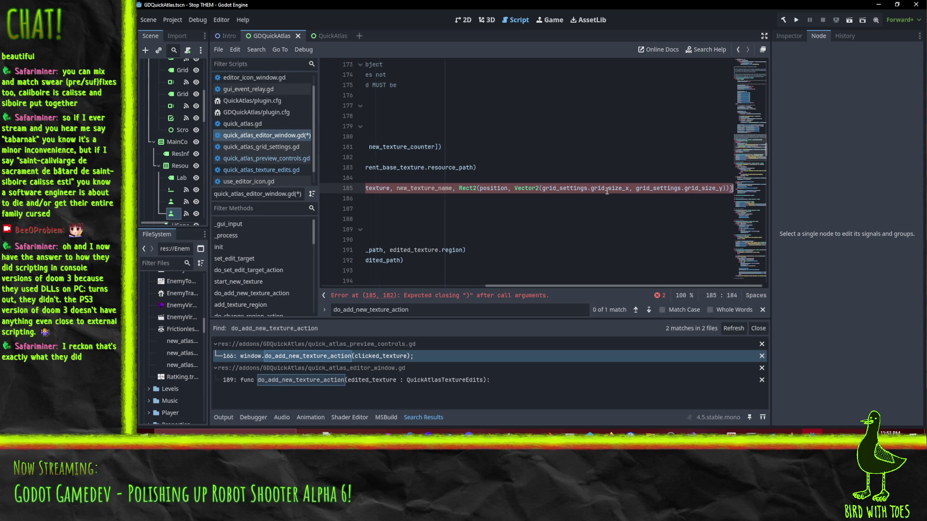
key(Home)
key(ctrl+s)
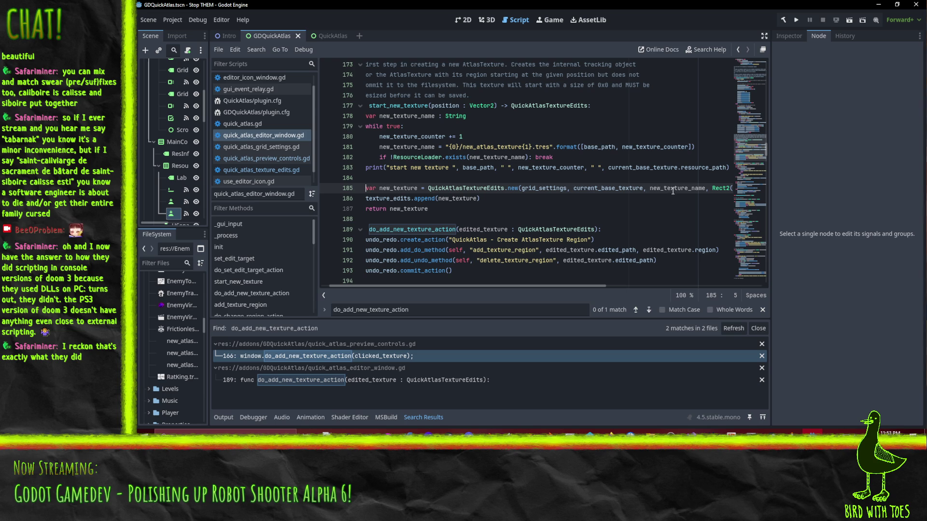
Step: Return to the quick_atlas_texture_edits.gd script
mouse_move(664, 187)
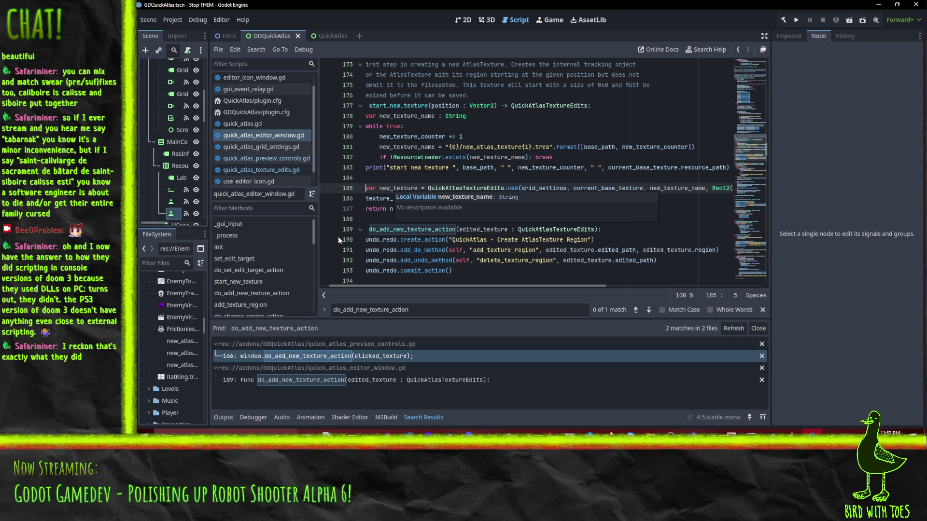
key(Home)
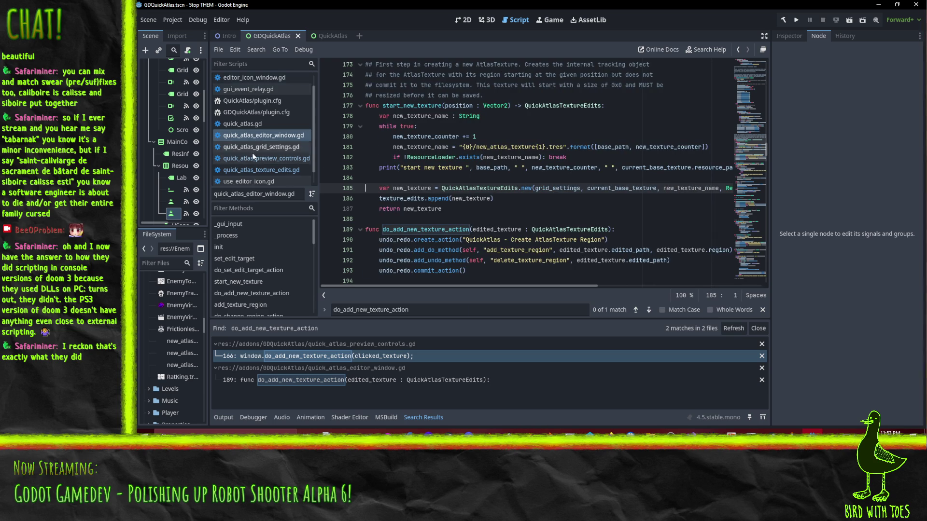
click(277, 172)
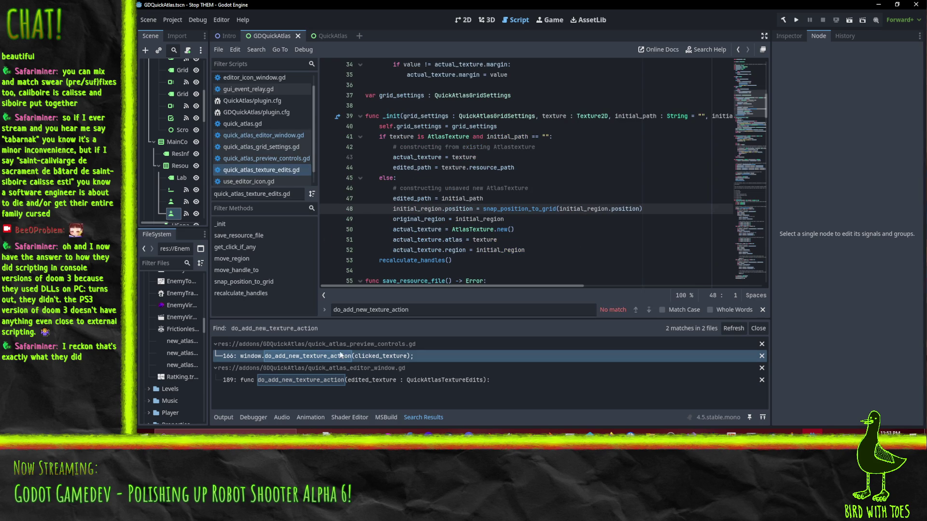
Step: Re-enable the QuickAtlas 0.4 plugin in the project's Plugins settings
click(172, 20)
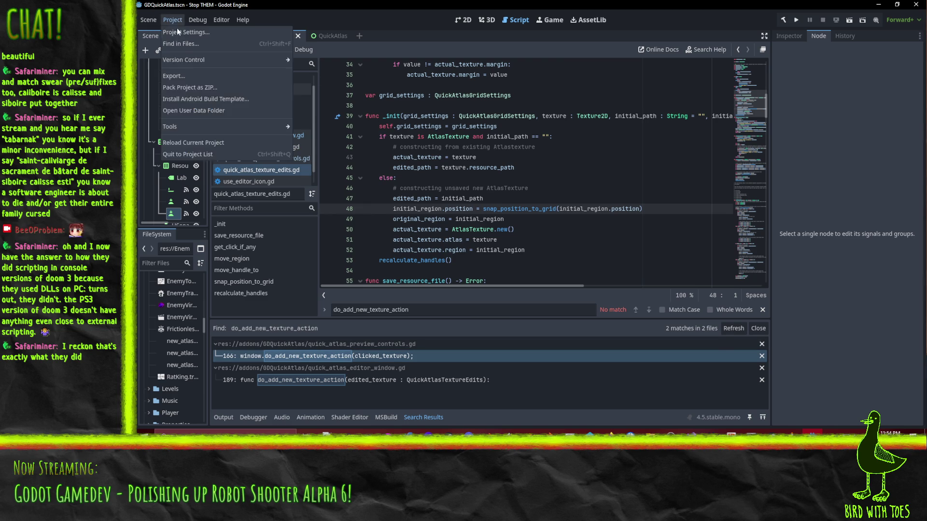
click(167, 32)
click(382, 175)
click(536, 389)
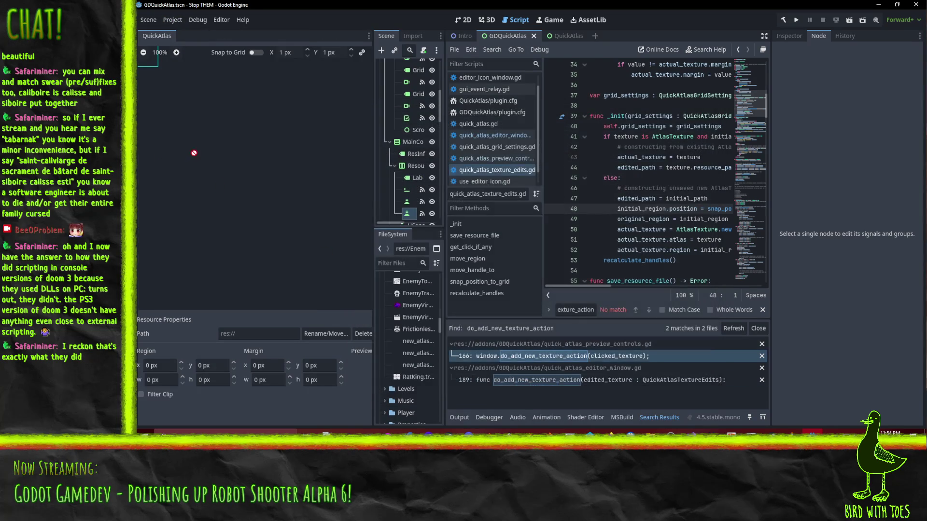
Step: Open the EnemyViral sprite sheet in QuickAtlas and select an existing region
click(416, 304)
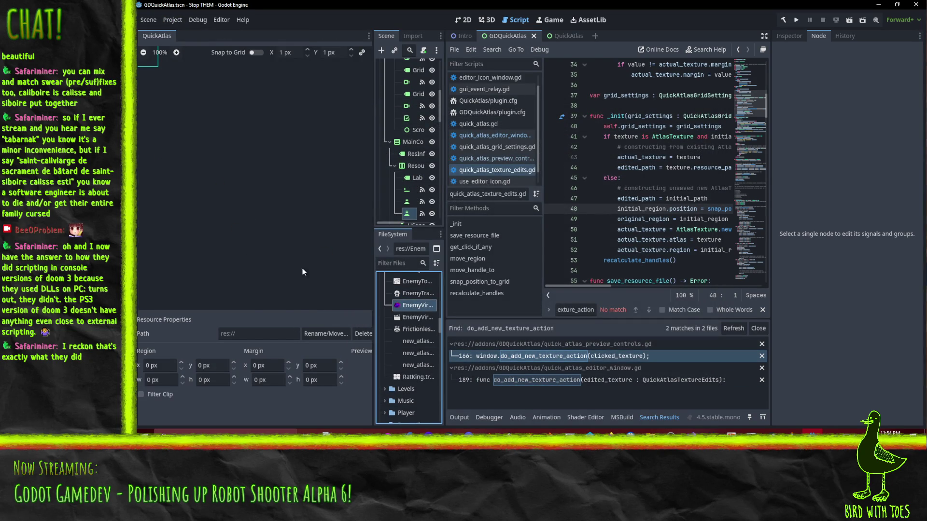
scroll(334, 233, down, 5)
scroll(181, 150, down, 4)
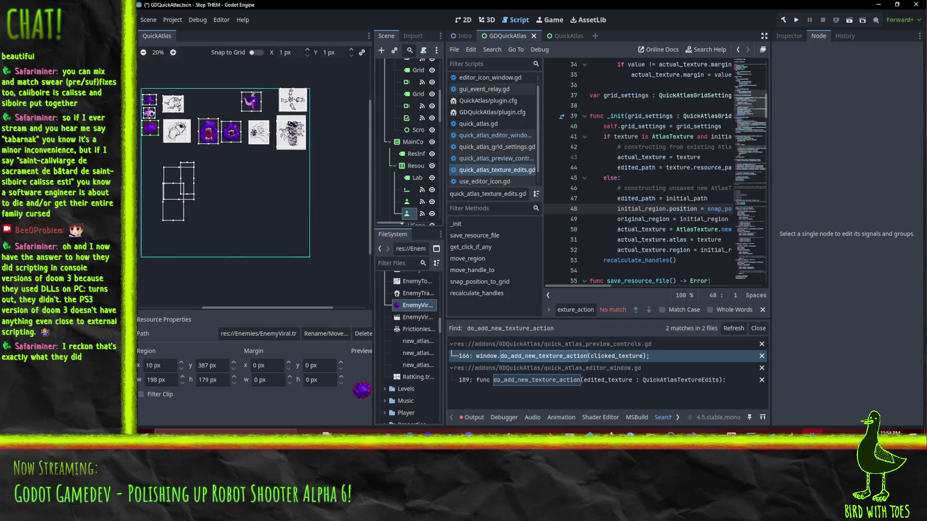
scroll(264, 132, up, 5)
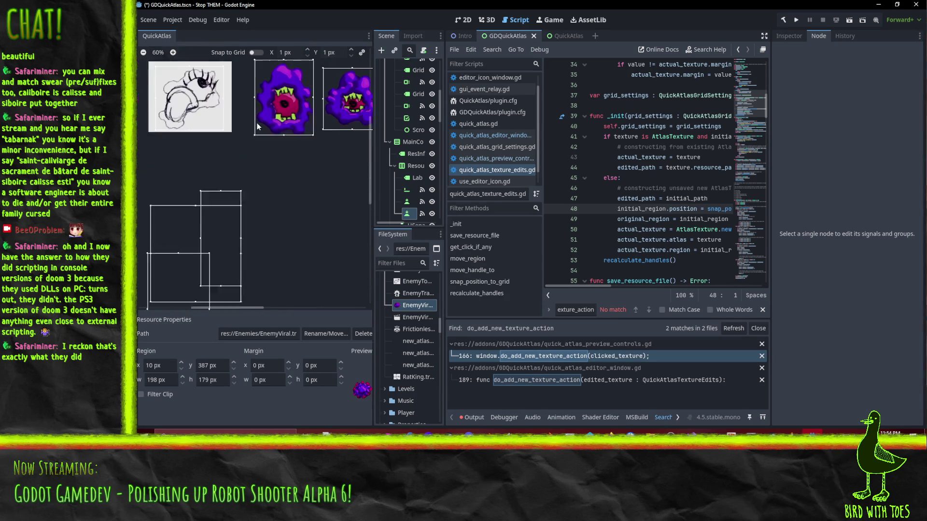
click(163, 217)
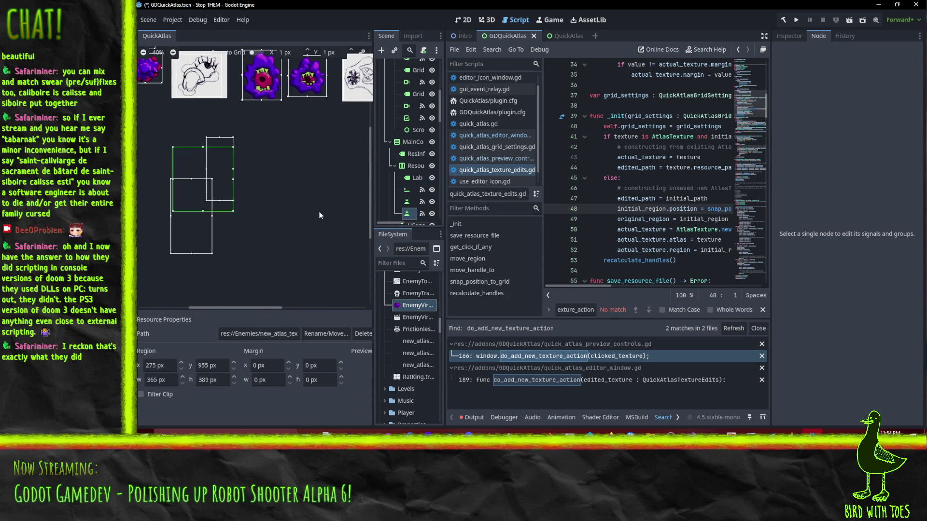
Step: Turn on Snap to Grid, set a 64 px grid, and draw a snapped region
click(256, 54)
click(289, 54)
text(64)
click(331, 53)
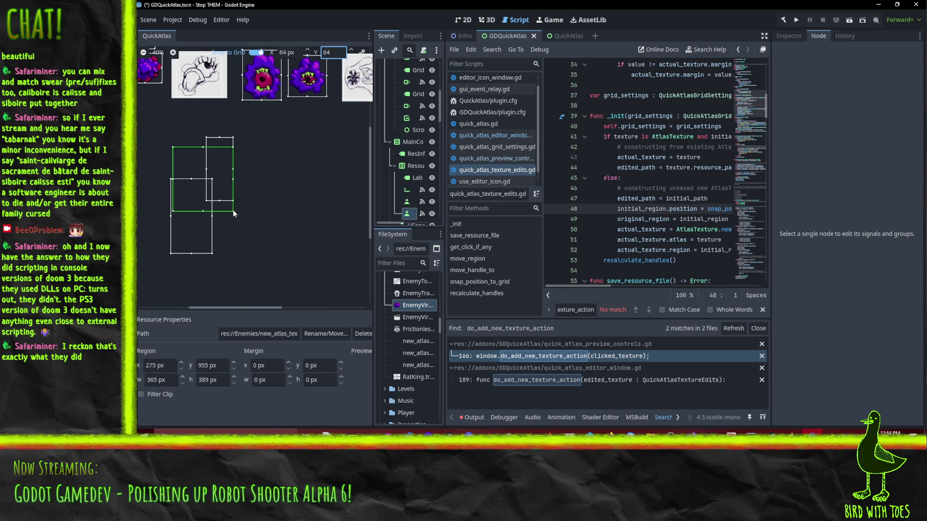
mouse_move(255, 191)
mouse_down()
mouse_move(287, 212)
mouse_move(306, 245)
mouse_up()
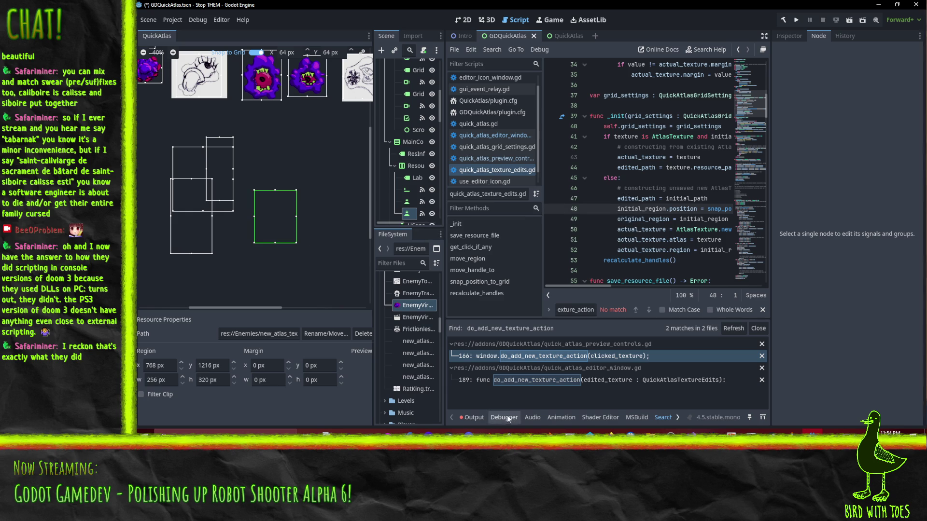
Step: Check the Output log for the snapped region's saved position and size
click(471, 418)
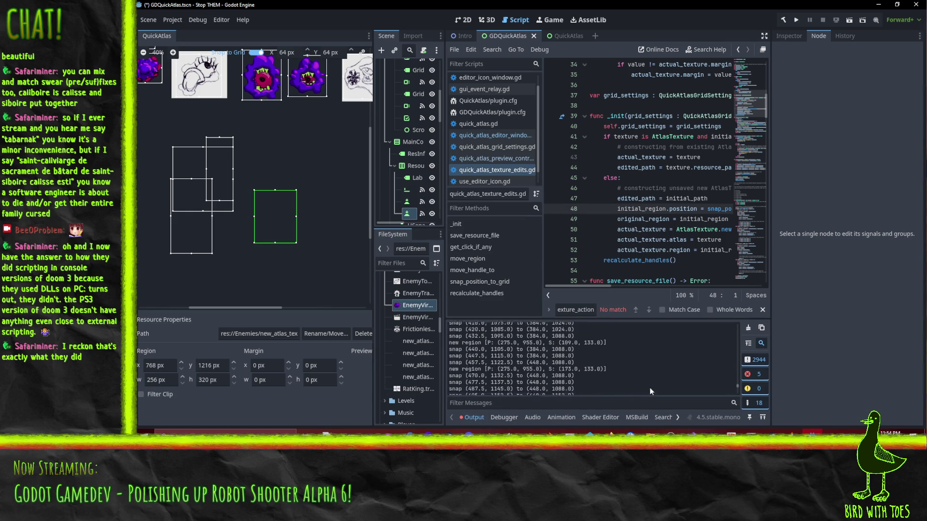
drag(740, 385, 739, 396)
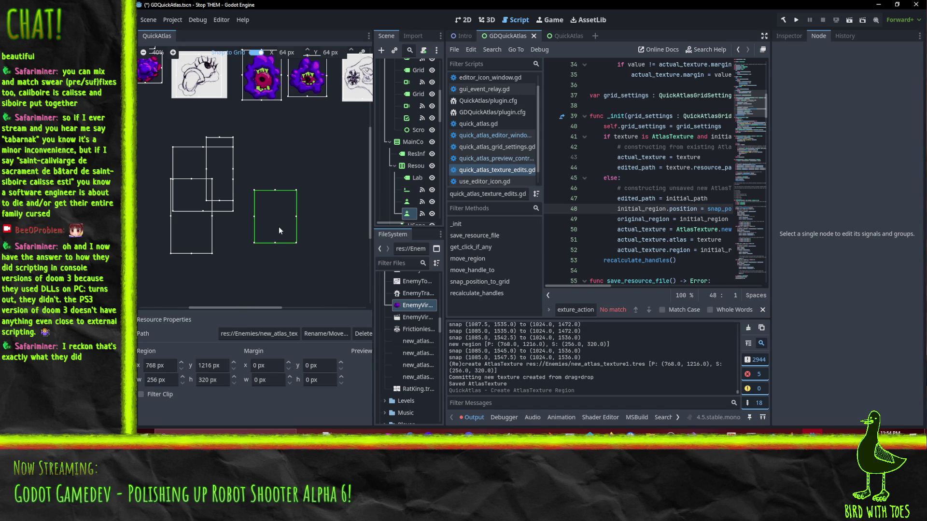
scroll(285, 128, up, 3)
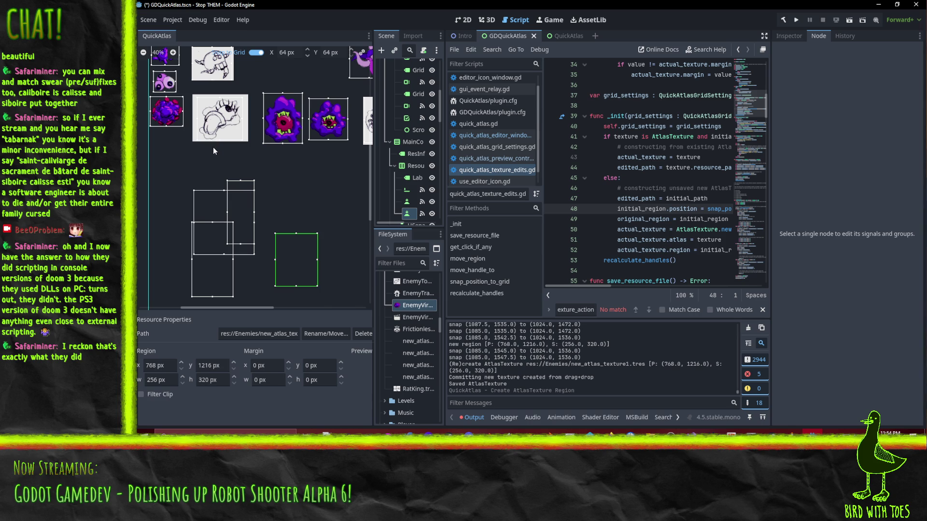
scroll(259, 192, right, 3)
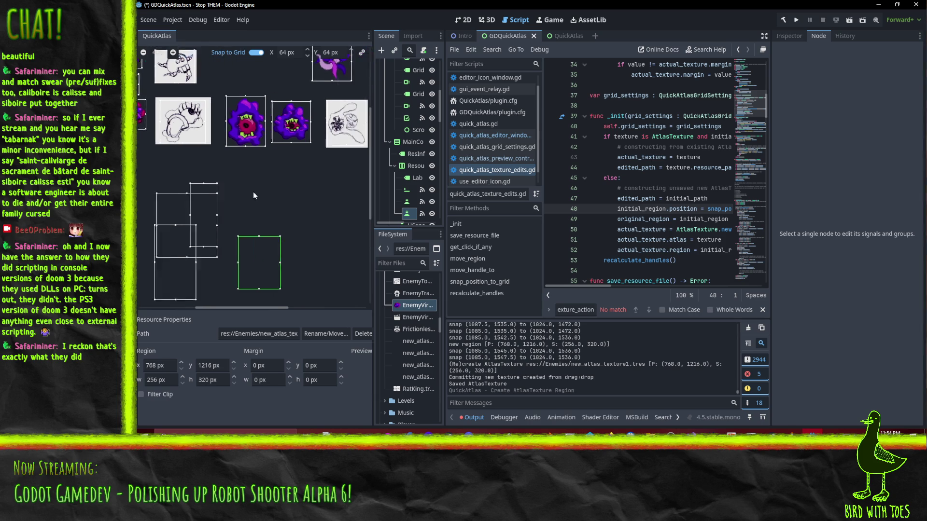
Step: Turn Snap to Grid off and draw a second, free-form region
click(258, 53)
drag(279, 188, 328, 244)
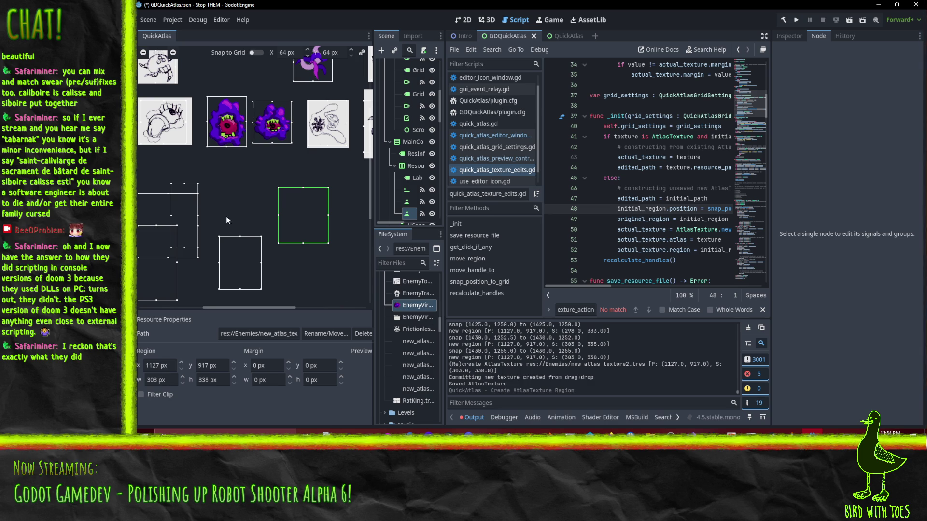
scroll(239, 198, down, 2)
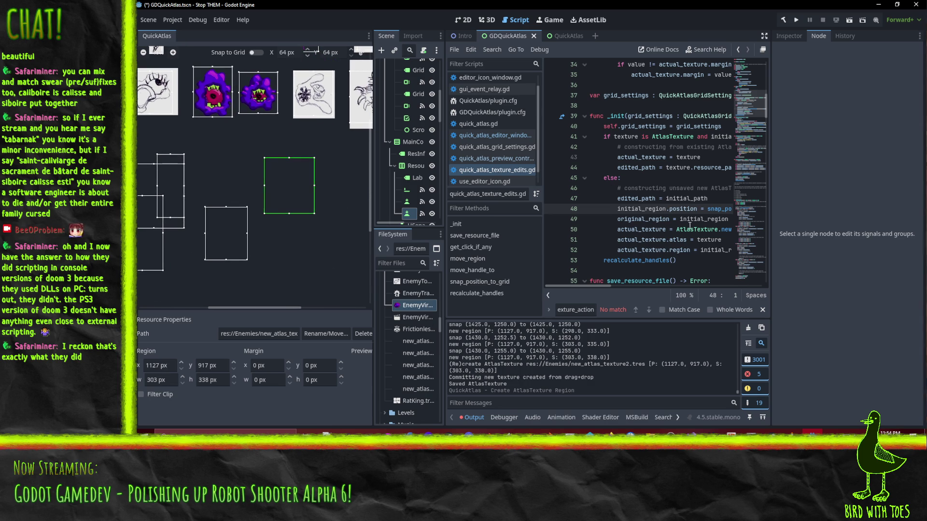
mouse_move(676, 228)
click(173, 19)
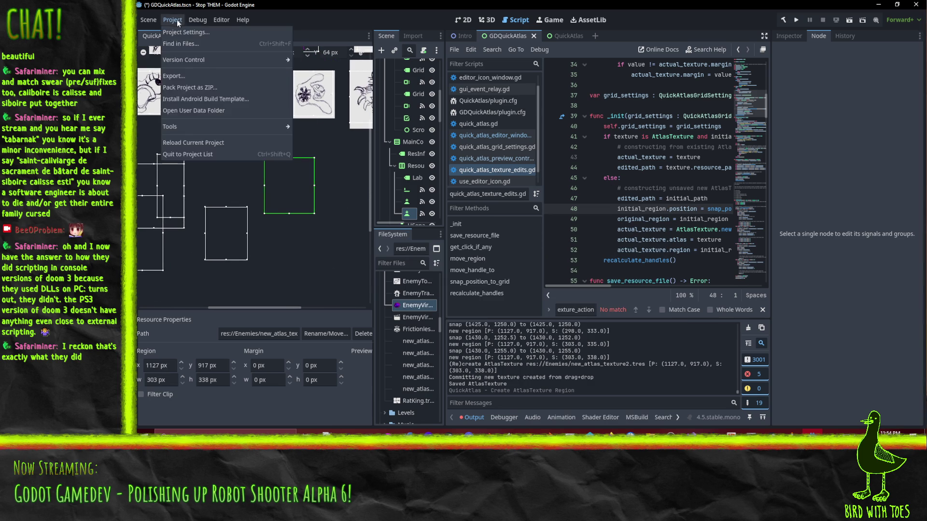
Step: Delete the free-drawn new_atlas_texture2.tres region and confirm the deletion
click(181, 32)
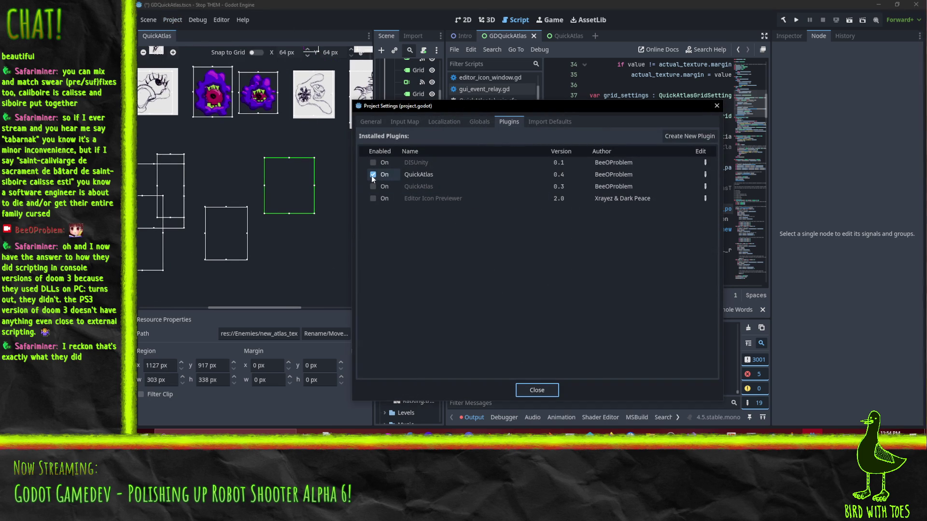
click(529, 390)
key(Delete)
click(526, 234)
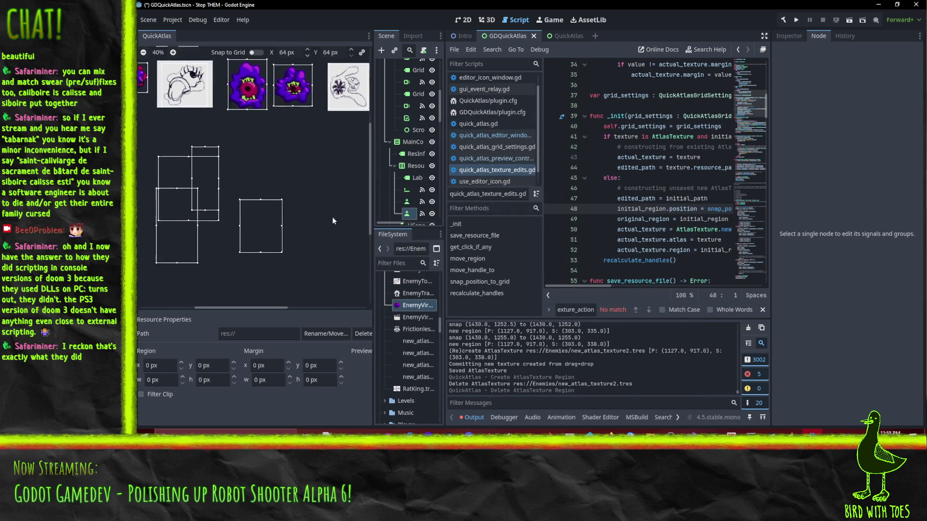
click(277, 213)
Step: Delete the new_atlas_texture1 and new_atlas_texture11 test regions
click(292, 333)
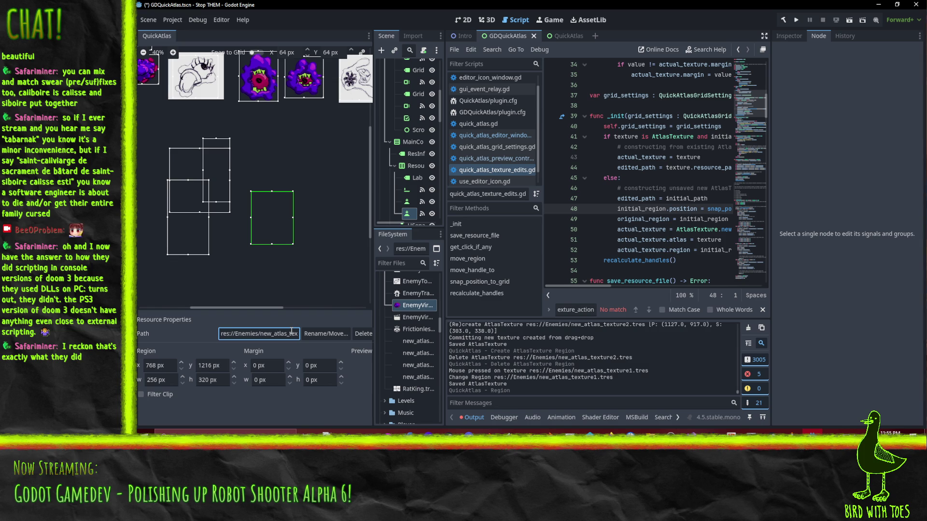
click(271, 227)
key(Delete)
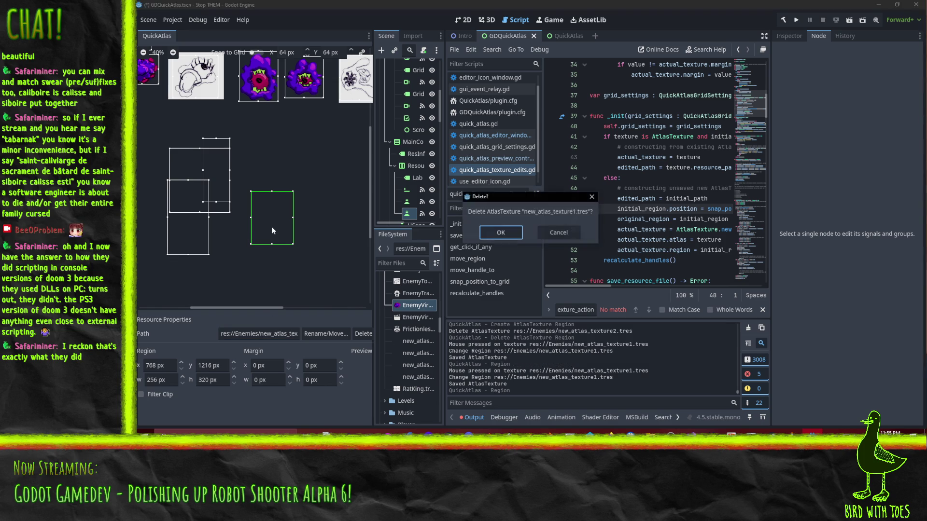
click(500, 233)
click(184, 172)
key(Delete)
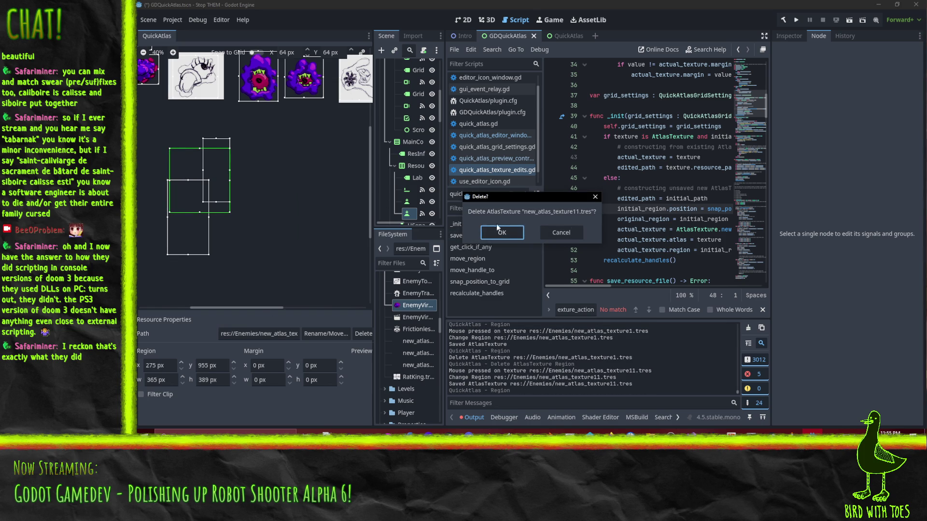
click(502, 233)
Step: Find the overlapping lower test region and delete new_atlas_texture9
scroll(425, 314, down, 3)
scroll(424, 329, up, 2)
click(183, 166)
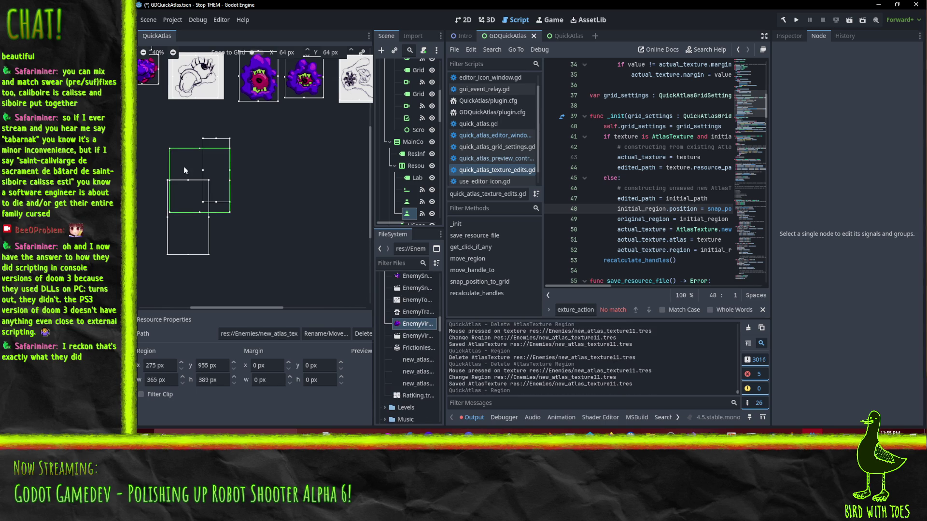
click(257, 333)
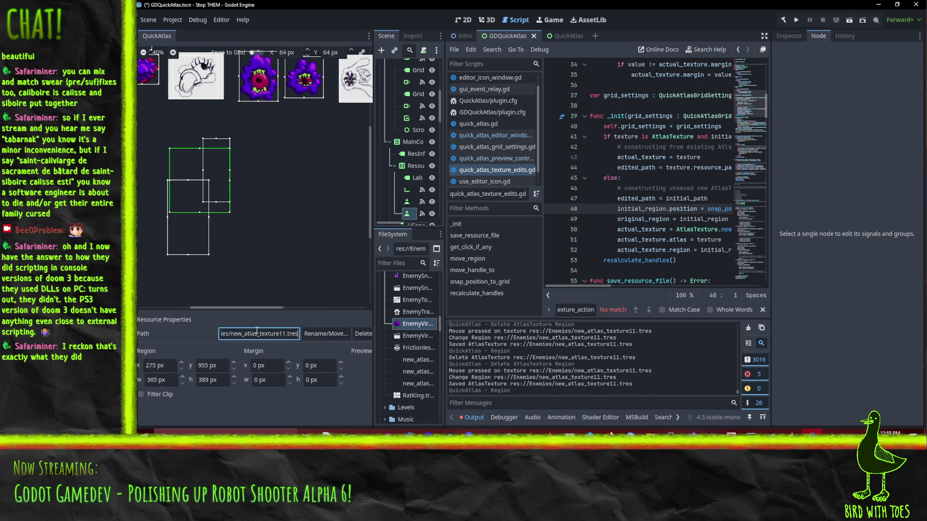
scroll(426, 352, up, 4)
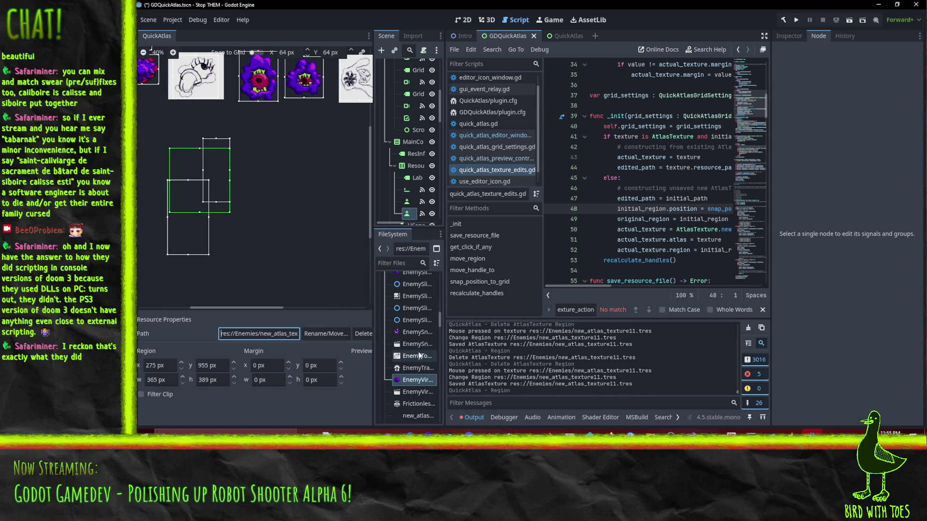
click(197, 236)
click(280, 332)
click(180, 249)
key(Delete)
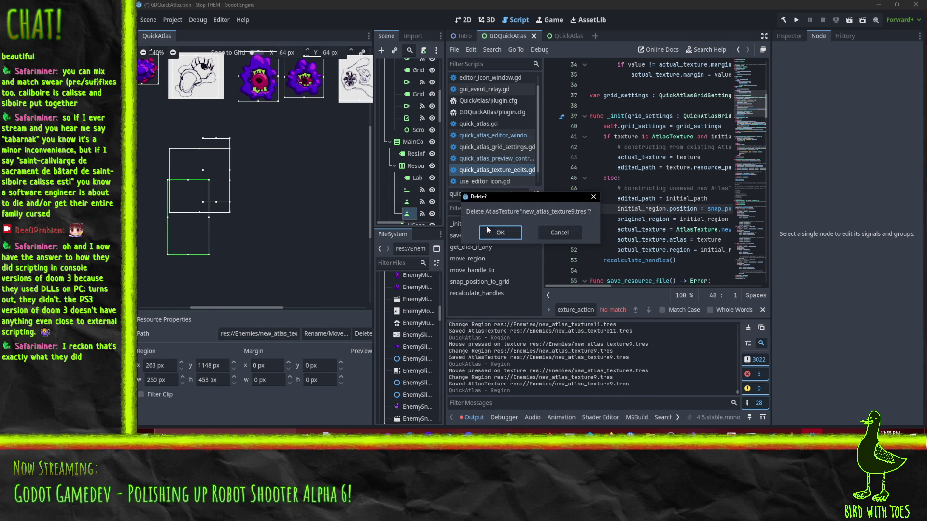
click(480, 233)
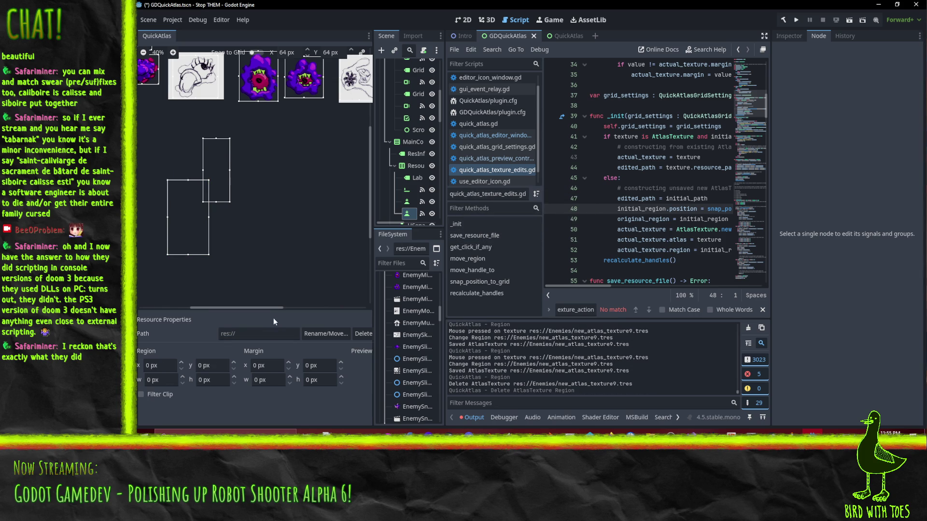
Step: Delete the remaining lower test region and new_atlas_texture8
scroll(237, 195, up, 2)
scroll(248, 181, down, 1)
mouse_move(248, 181)
mouse_down()
mouse_move(260, 167)
mouse_move(204, 254)
mouse_move(202, 236)
mouse_move(187, 227)
mouse_up()
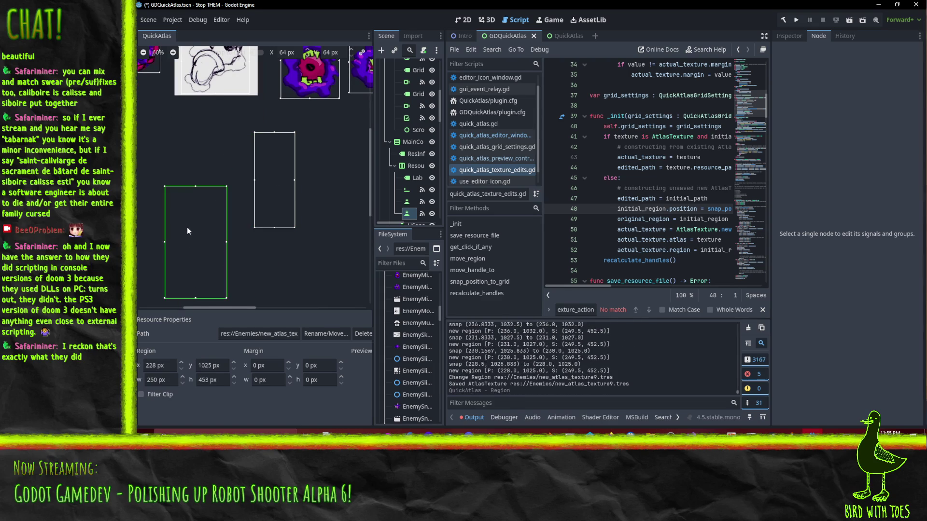
key(Delete)
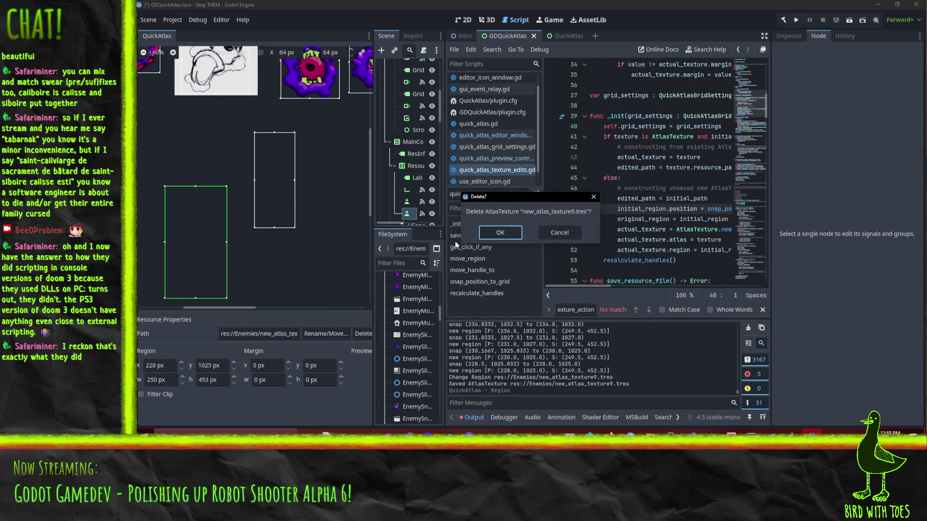
click(488, 230)
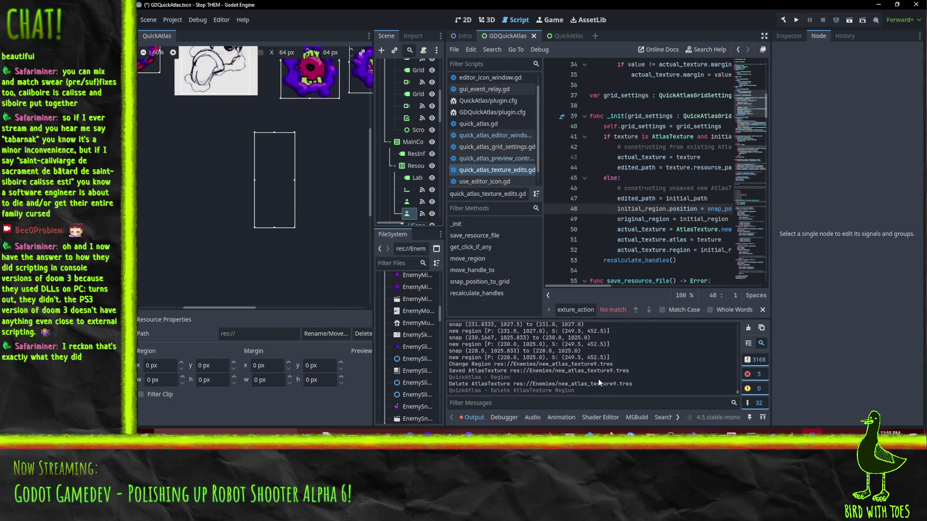
mouse_move(309, 223)
mouse_down()
mouse_move(244, 221)
mouse_move(207, 192)
mouse_up()
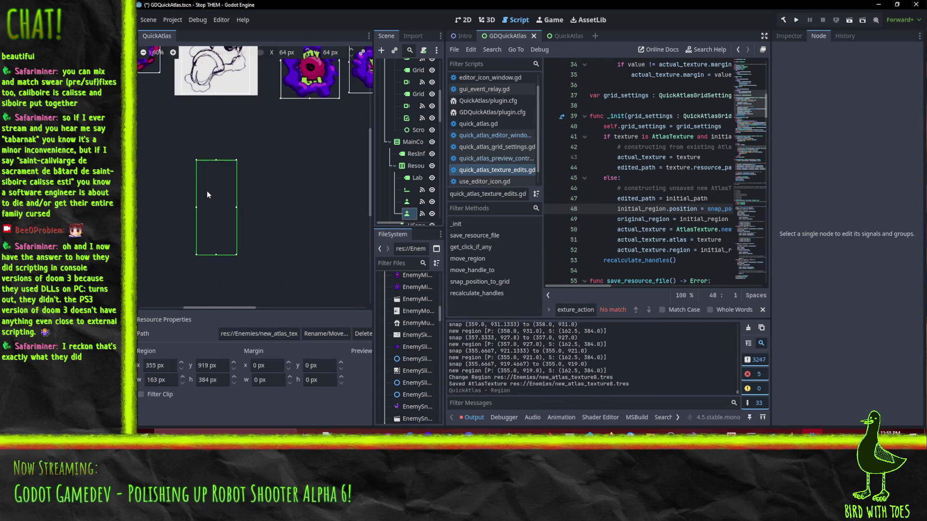
key(Delete)
click(513, 234)
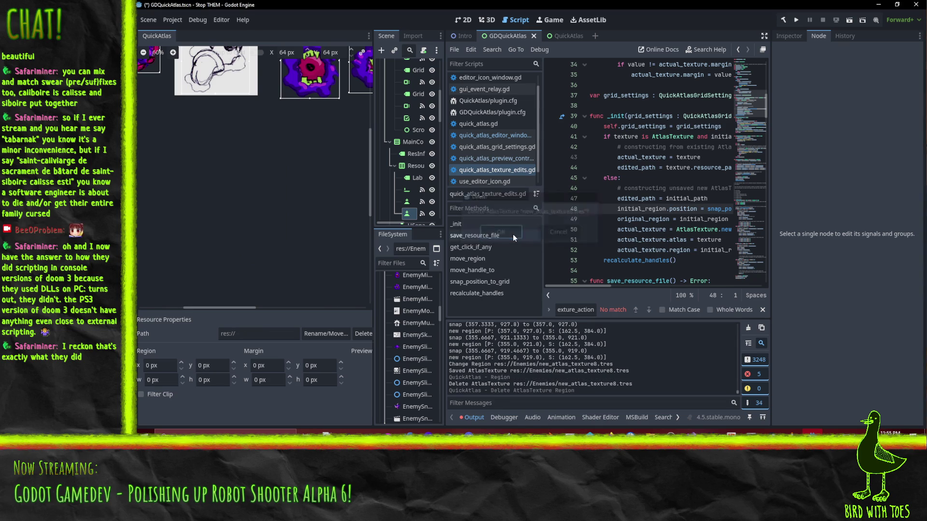
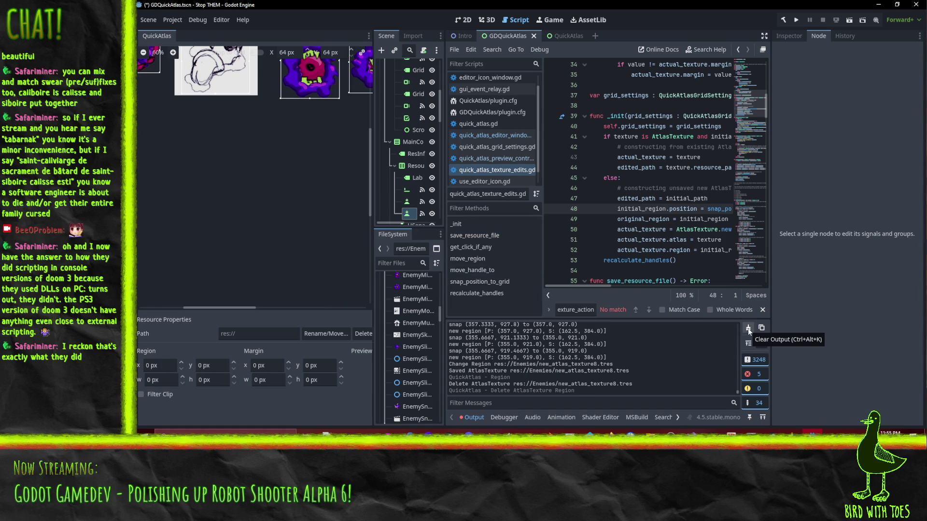
Step: Clear the Output panel and untick QuickAtlas 0.4 in Project Settings > Plugins
click(748, 329)
scroll(282, 192, down, 5)
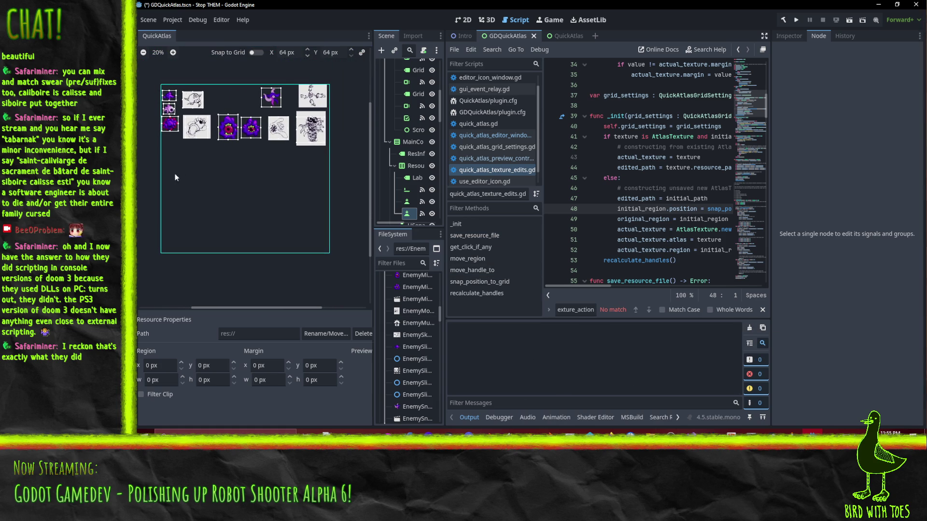
click(169, 20)
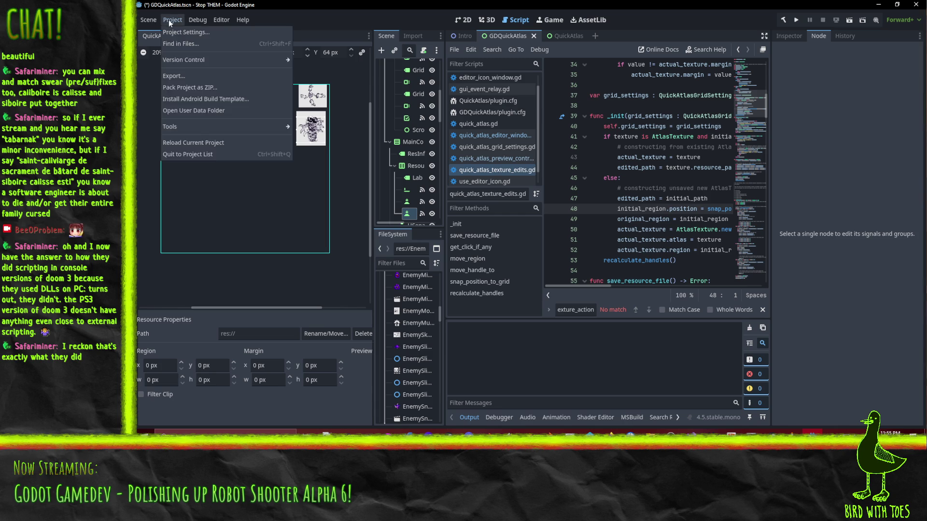
click(181, 32)
click(373, 174)
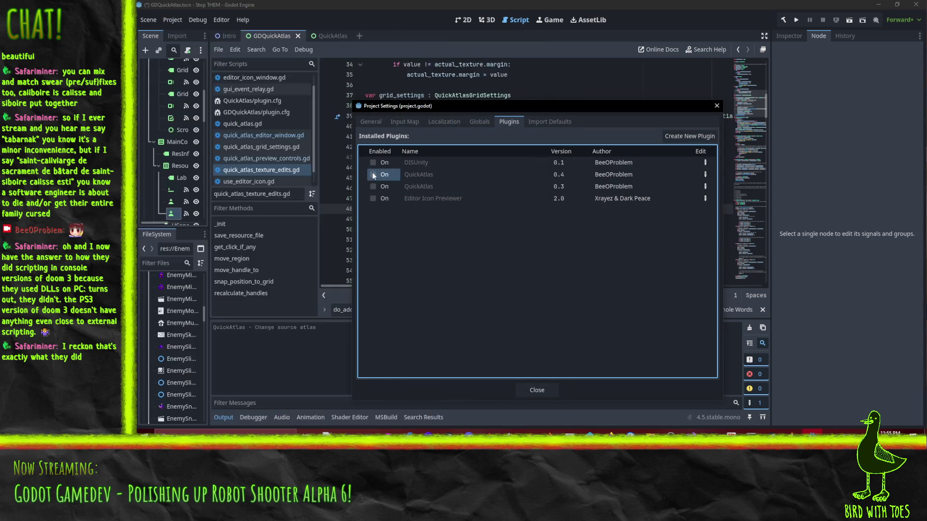
click(537, 390)
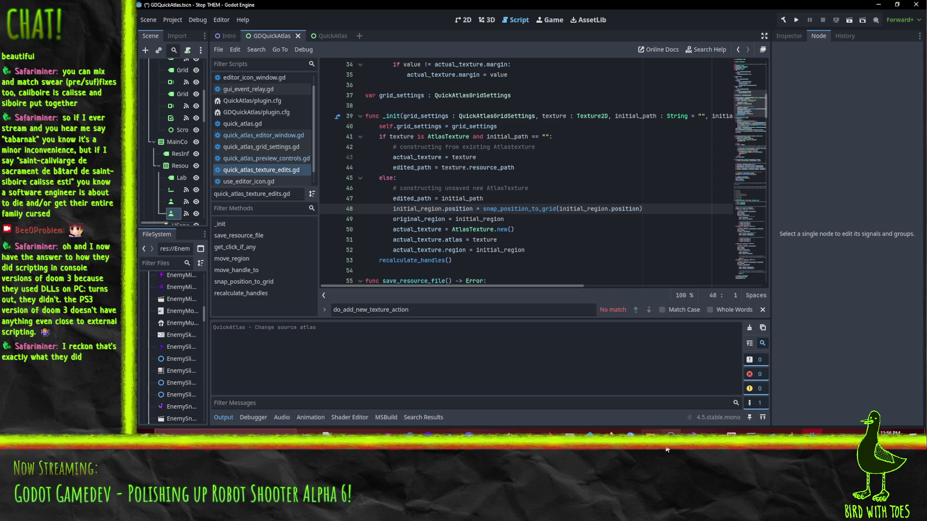
click(650, 432)
Step: Bring the Godot_v4.5-stable_mono_win64 Explorer window in front of Godot and reposition it
key(alt+Tab)
key(alt+Tab)
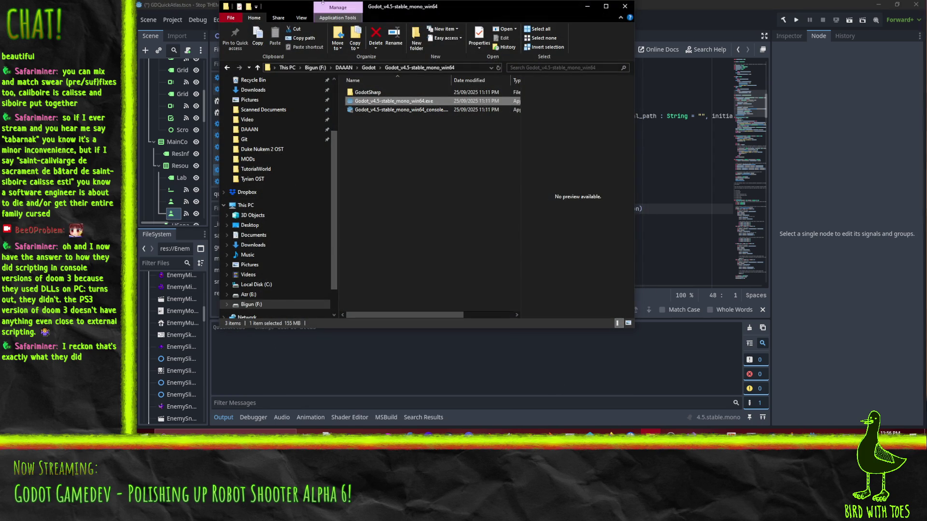
mouse_move(403, 7)
mouse_down()
mouse_move(418, 16)
mouse_move(394, 41)
mouse_up()
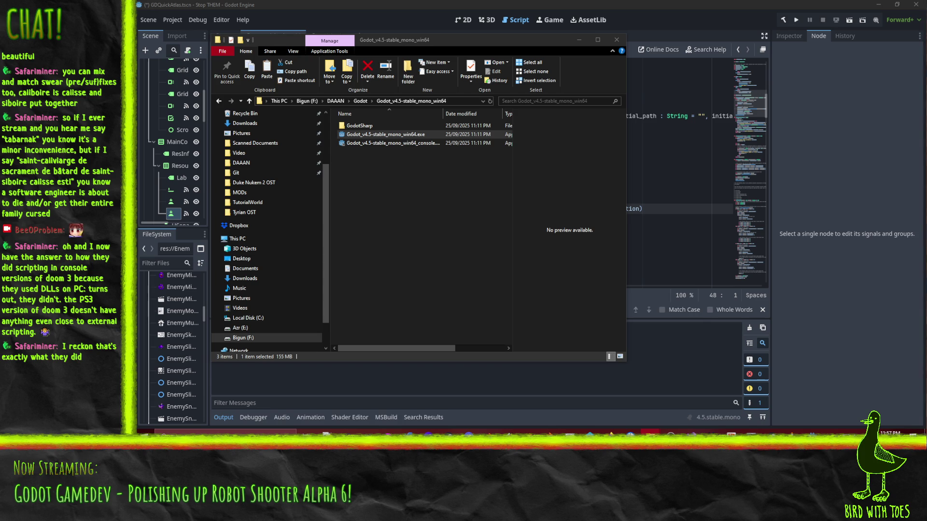
Step: Open a second Explorer window on QuickAtlas\QuickAtlas and move the Command Prompt aside
key(alt+Tab)
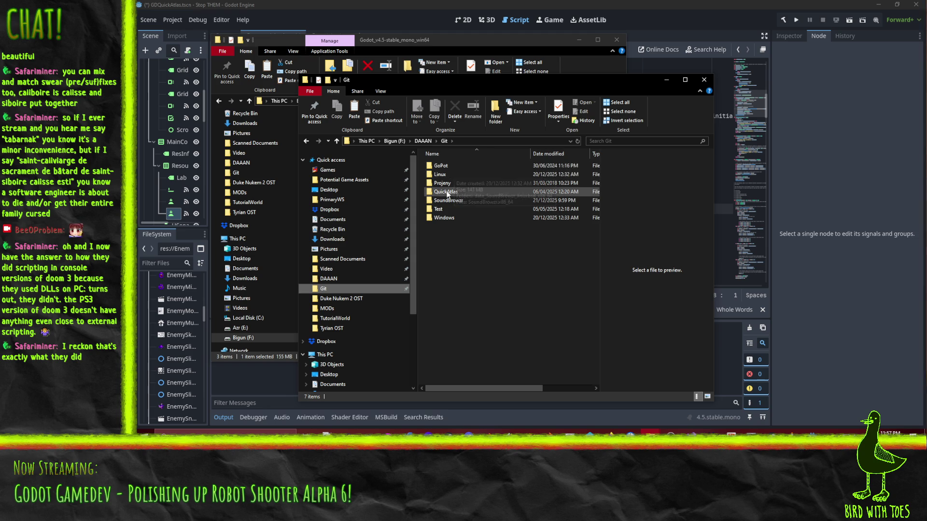
double_click(447, 193)
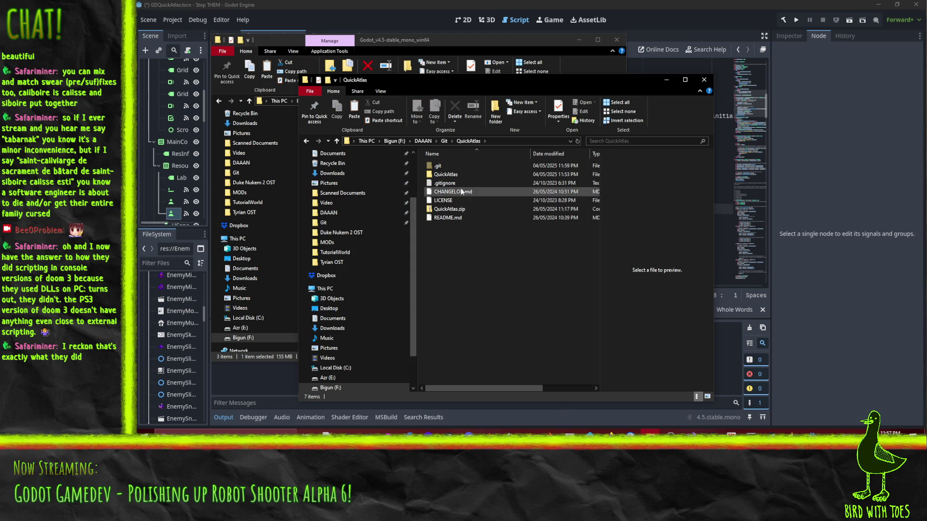
double_click(446, 174)
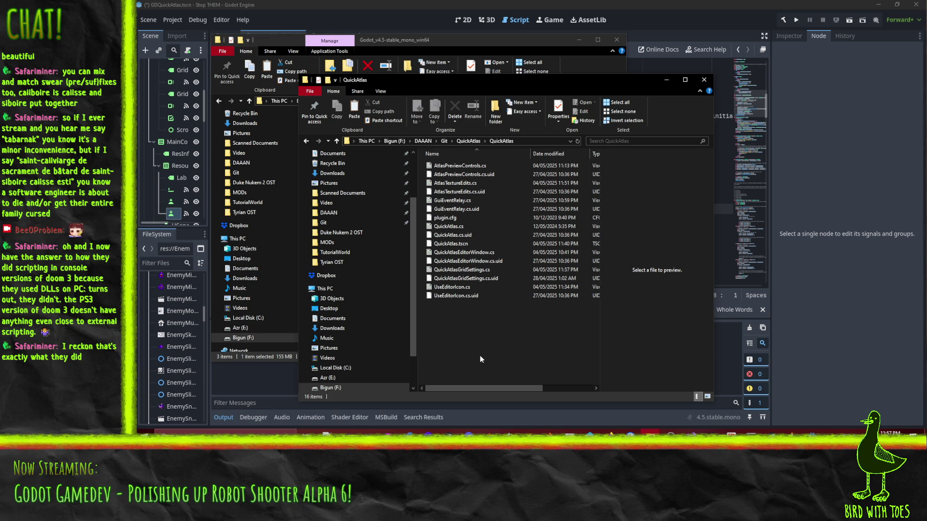
click(468, 141)
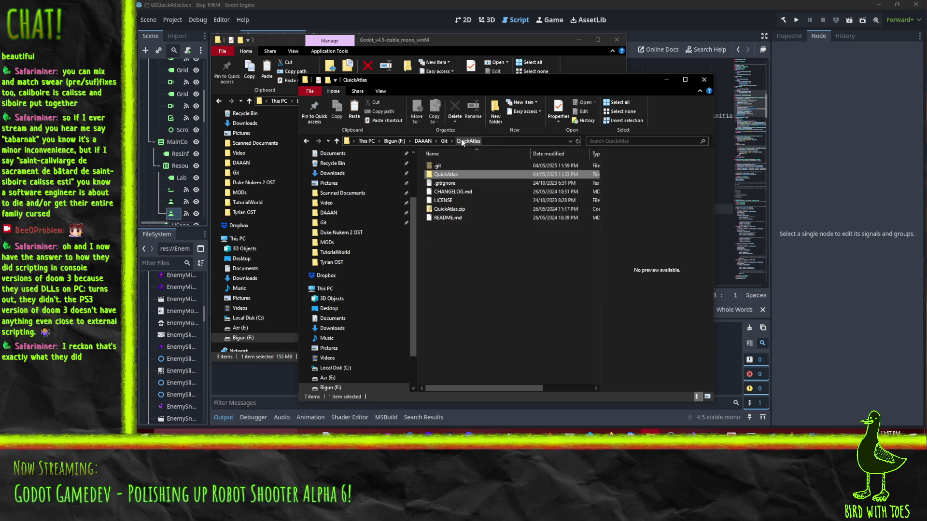
double_click(446, 175)
click(752, 433)
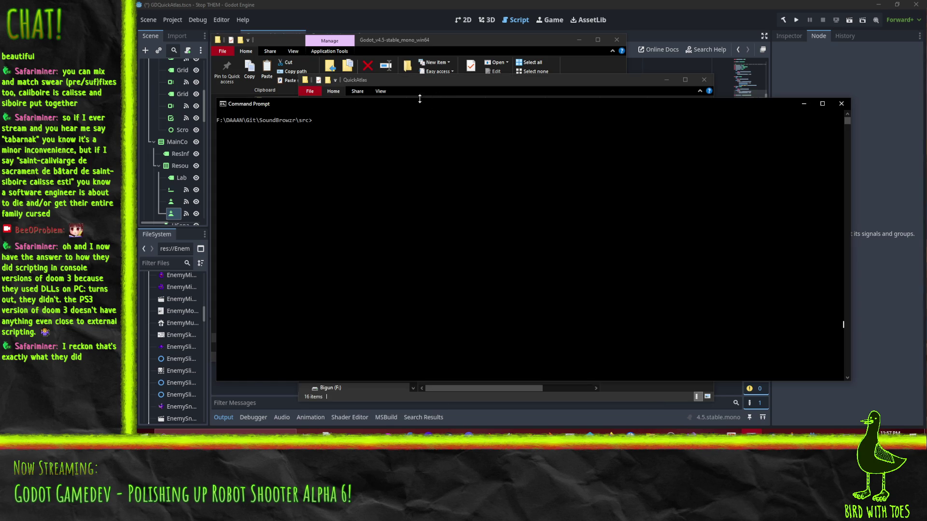
drag(306, 106, 614, 103)
Step: Change the Command Prompt directory up to the Git folder, then into QuickAtlas\QuickAtlas
text(cd ..)
key(Return)
text(cd ..)
key(Return)
text(cd gi)
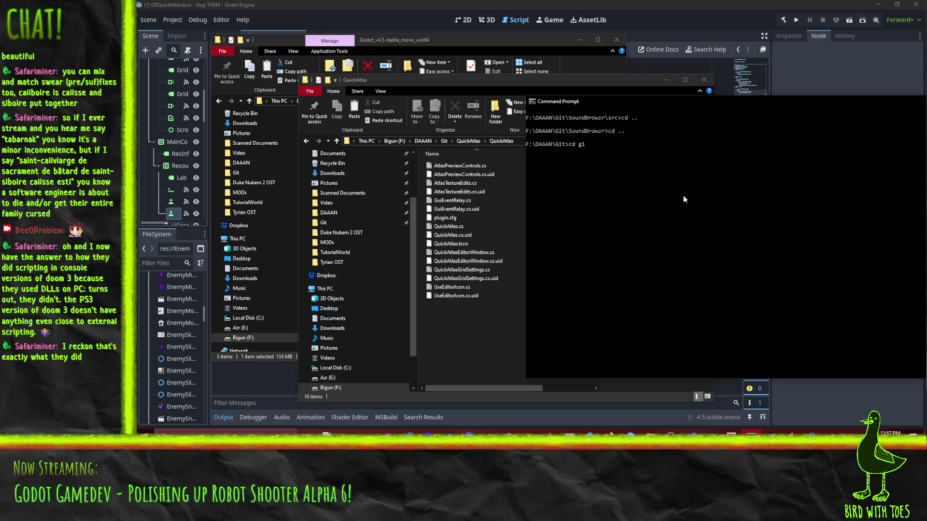
key(BackSpace)
key(BackSpace)
text(Qu)
key(Tab)
text(\Qu)
key(Tab)
key(Return)
Step: Remove the old files from git with git rm * and paste in the new GDScript plugin files
text(gir)
text(*)
key(Return)
text(git)
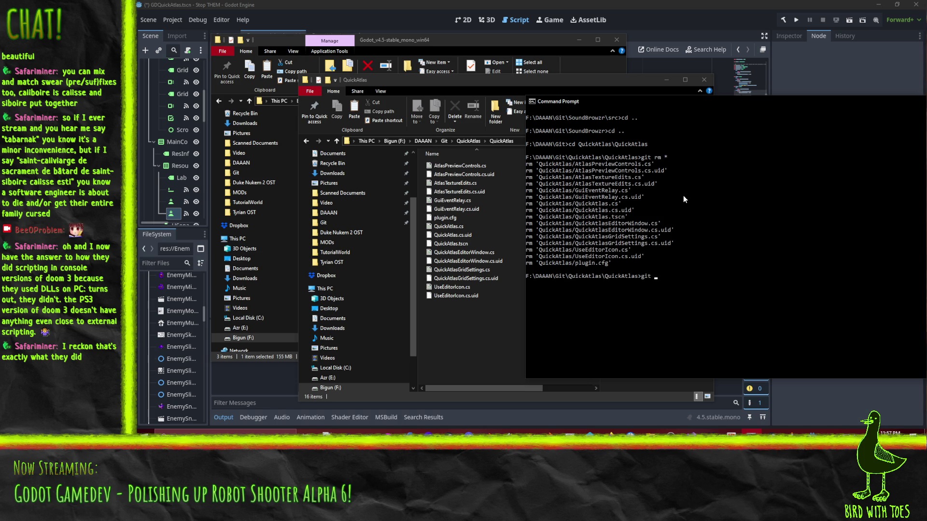
key(BackSpace)
key(BackSpace)
key(BackSpace)
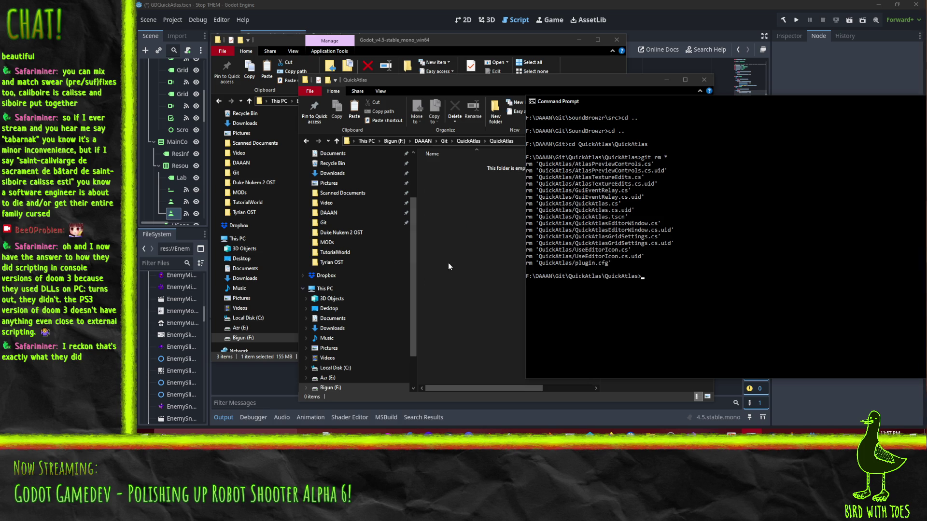
click(439, 263)
key(ctrl+v)
click(891, 155)
Step: Stage the new plugin files with git add * and check git status
text(git add )
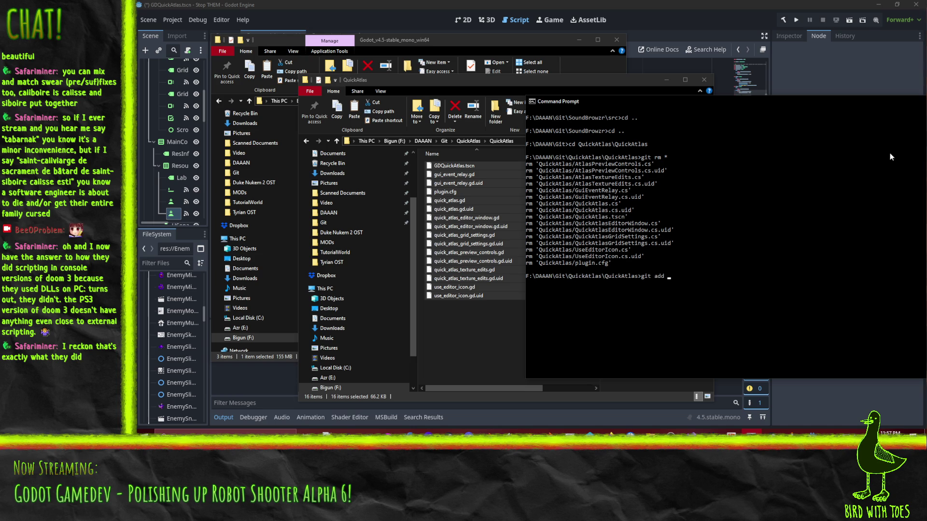
text(*)
key(Return)
text(git status)
key(Return)
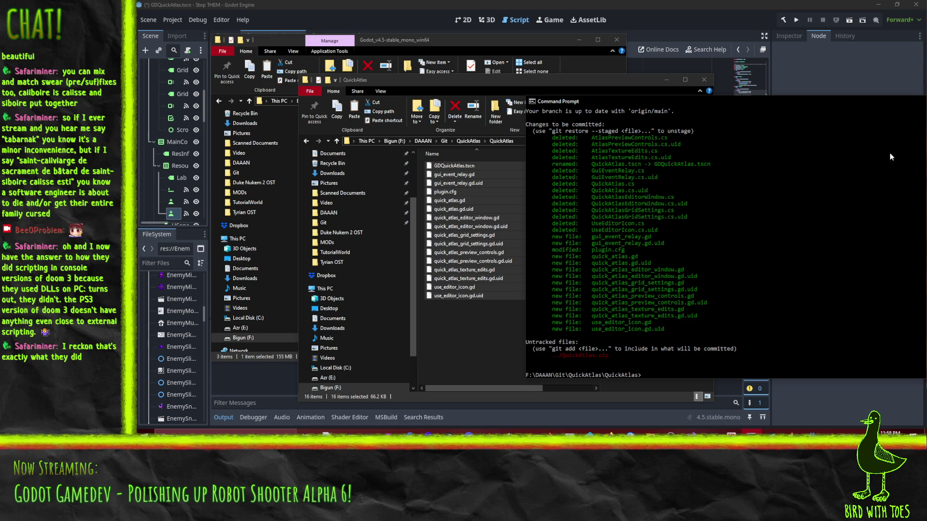
Step: Rename GDQuickAtlas.tscn to QuickAtlas.tscn with git mv and recheck git status
text(git mv GDQ)
key(Tab)
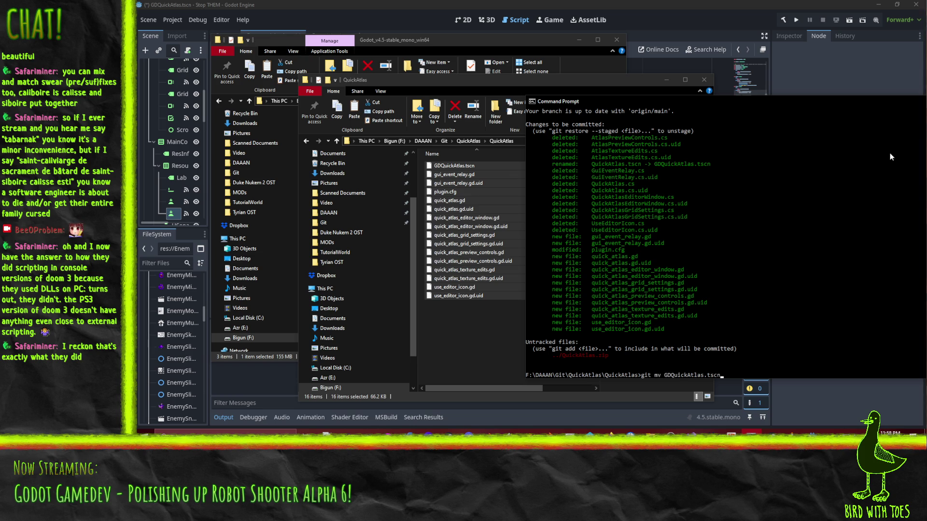
text(QuickAtlas.tscn)
key(Return)
text(git status)
key(Return)
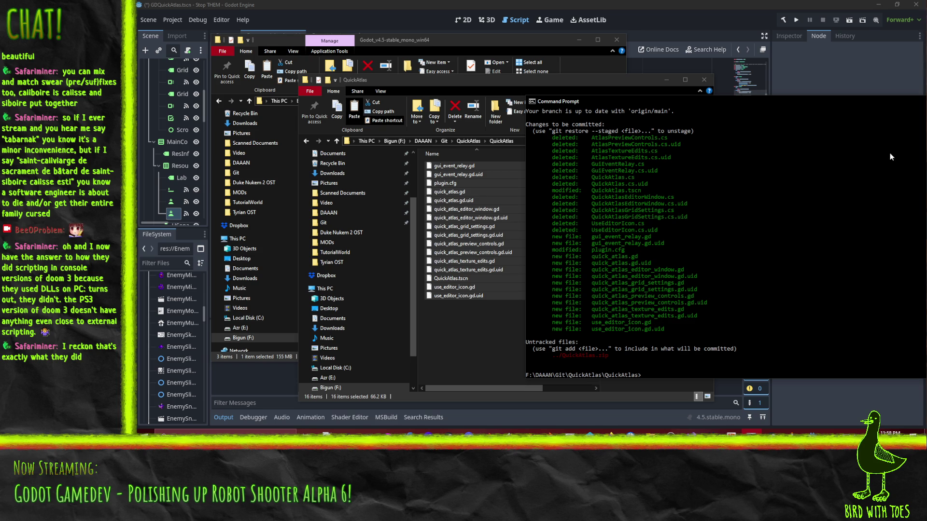
Step: Try opening plugin.cfg in Notepad++ from its context menu and dismiss the error
right_click(468, 280)
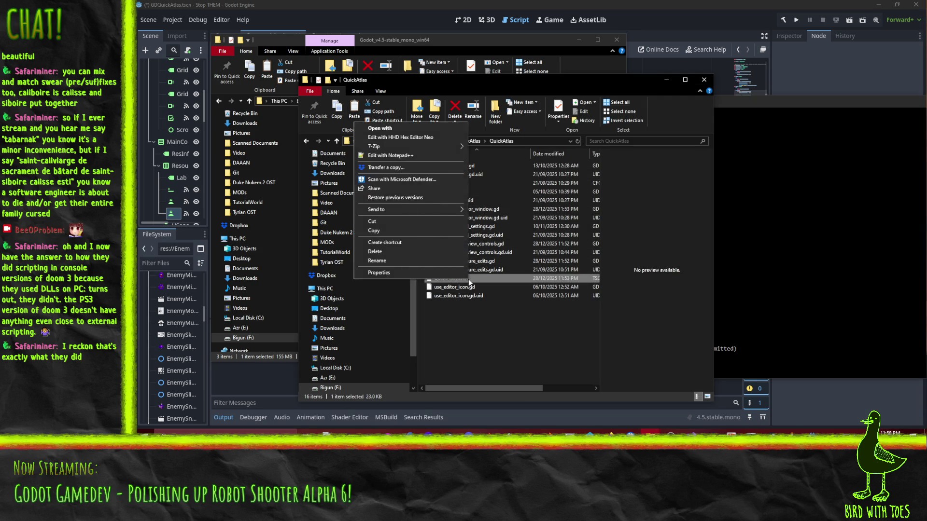
click(471, 329)
click(782, 112)
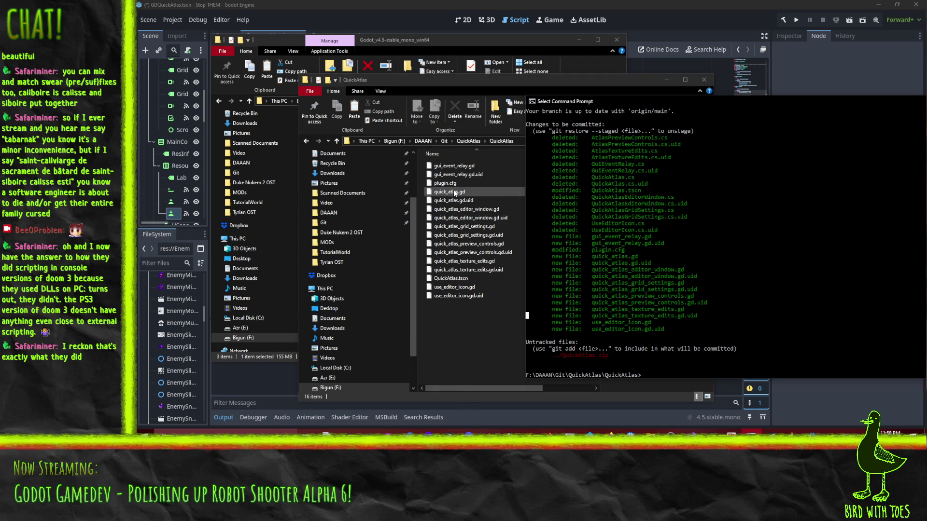
right_click(449, 184)
click(377, 216)
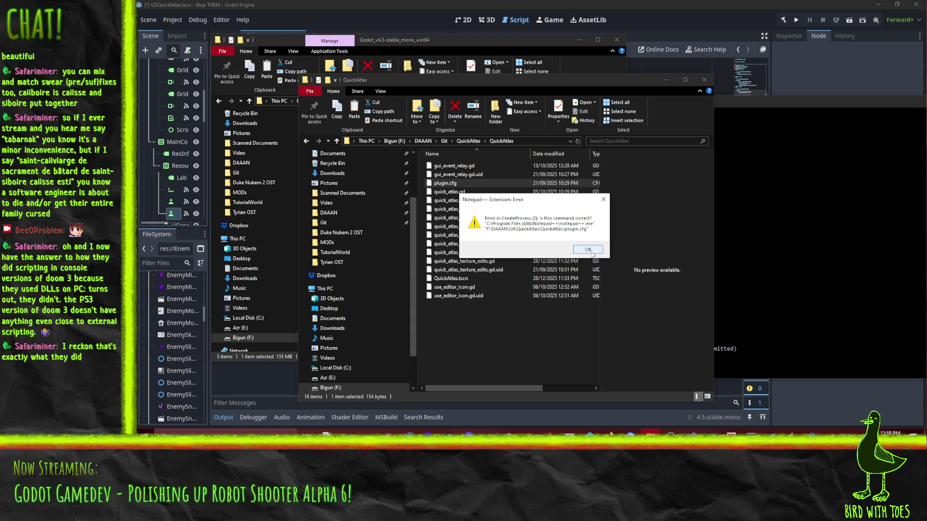
click(590, 251)
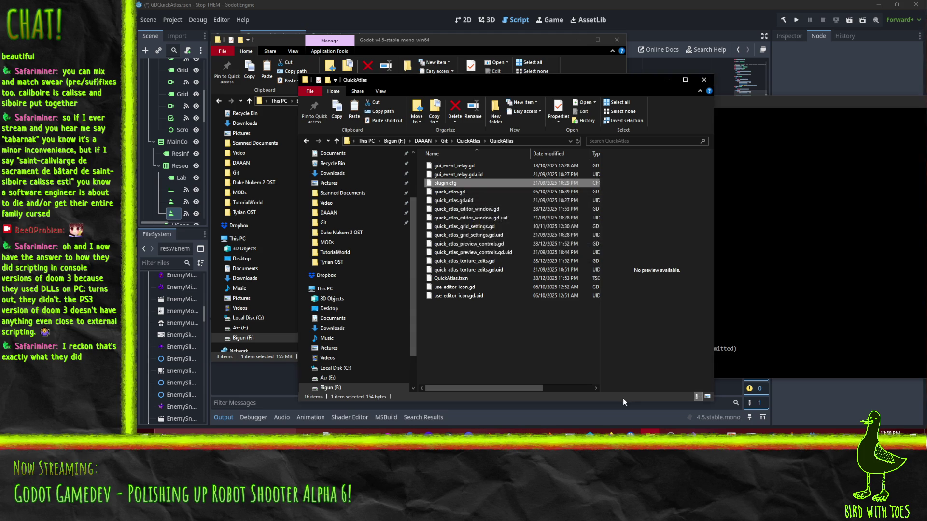
Step: In Notepad++, reload the externally changed TutorialWorld.tscn and close it
click(348, 432)
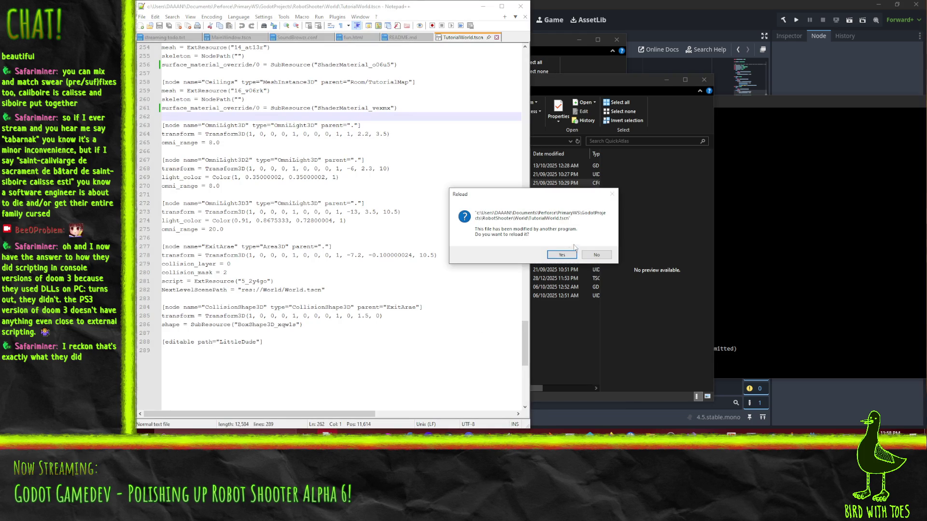
click(562, 255)
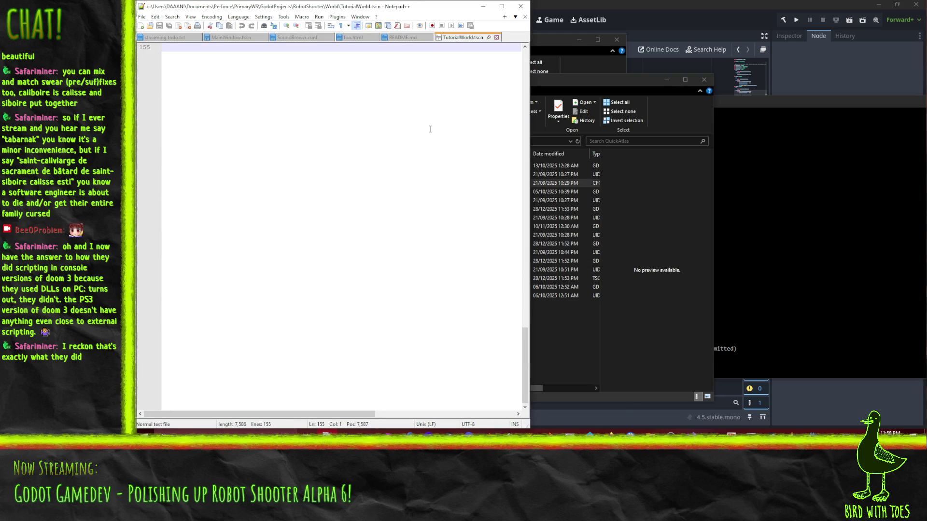
click(497, 37)
Step: Open plugin.cfg in Notepad++ and check its version and script lines
click(629, 89)
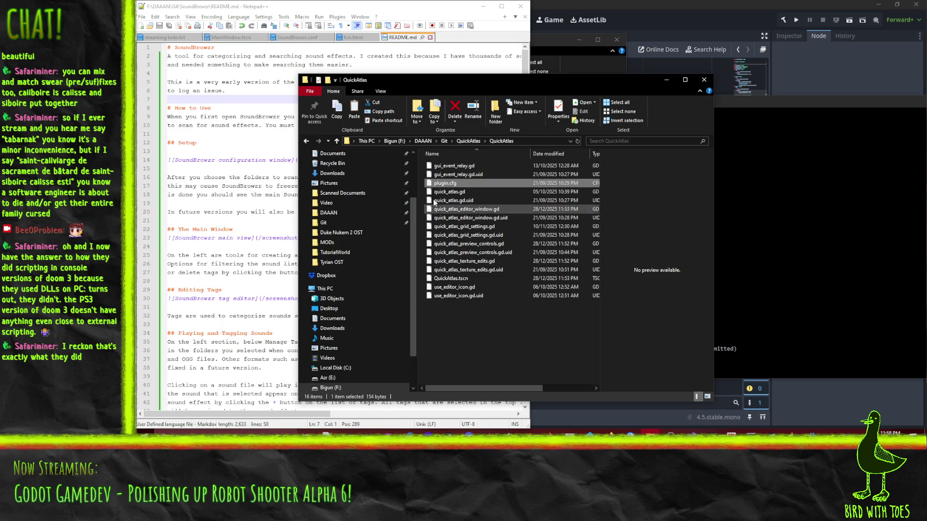
double_click(447, 184)
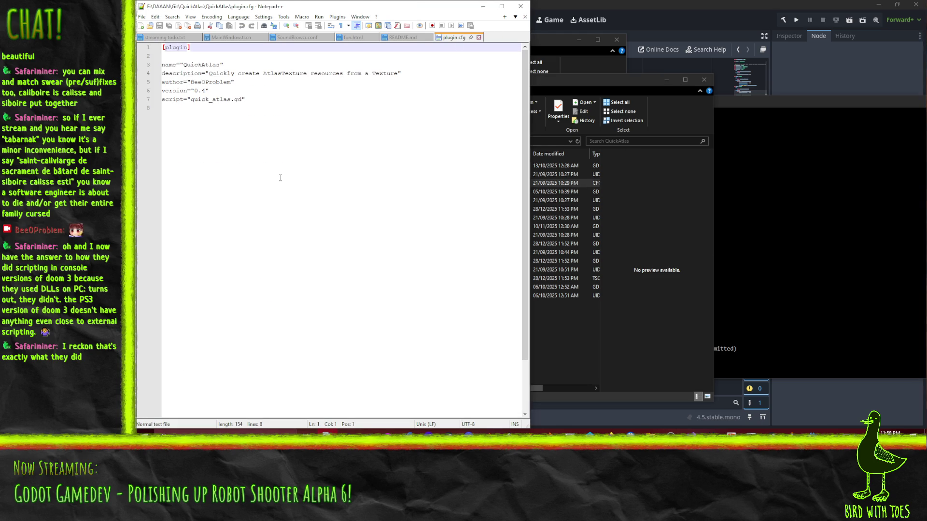
click(204, 91)
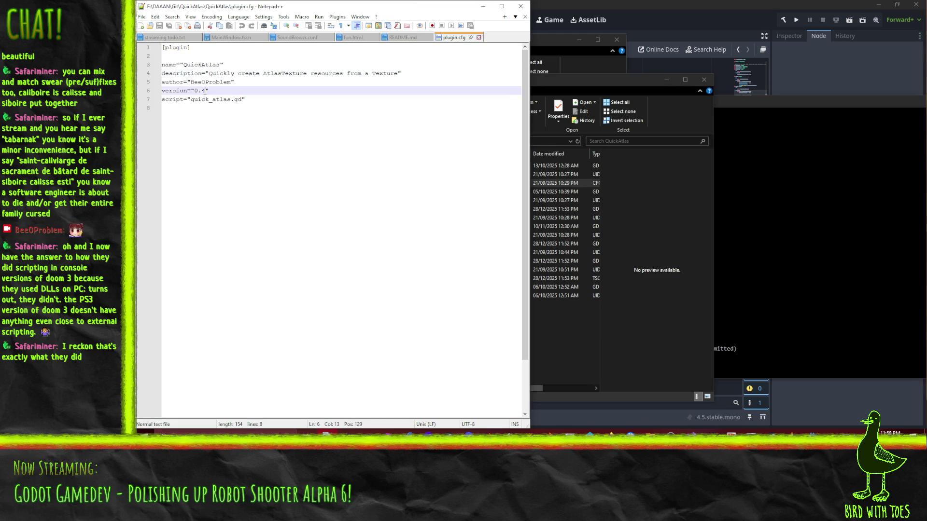
key(Down)
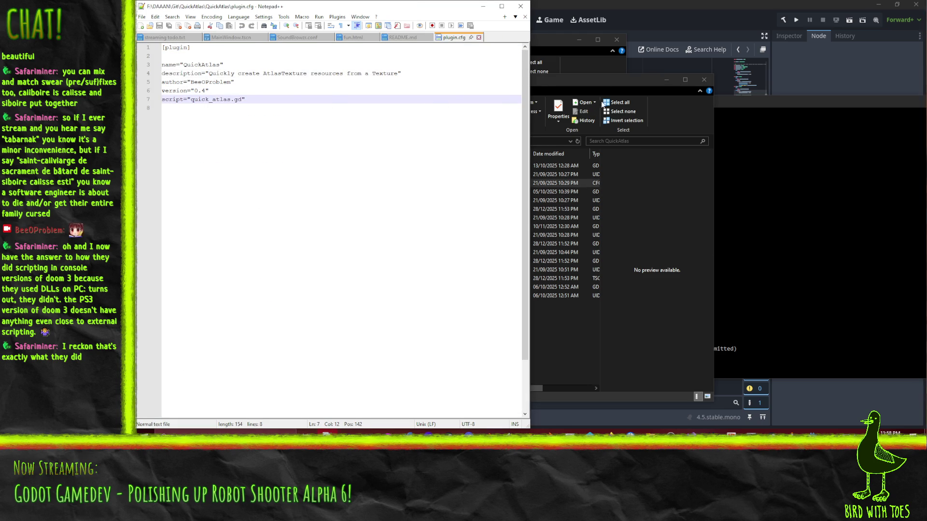
click(598, 112)
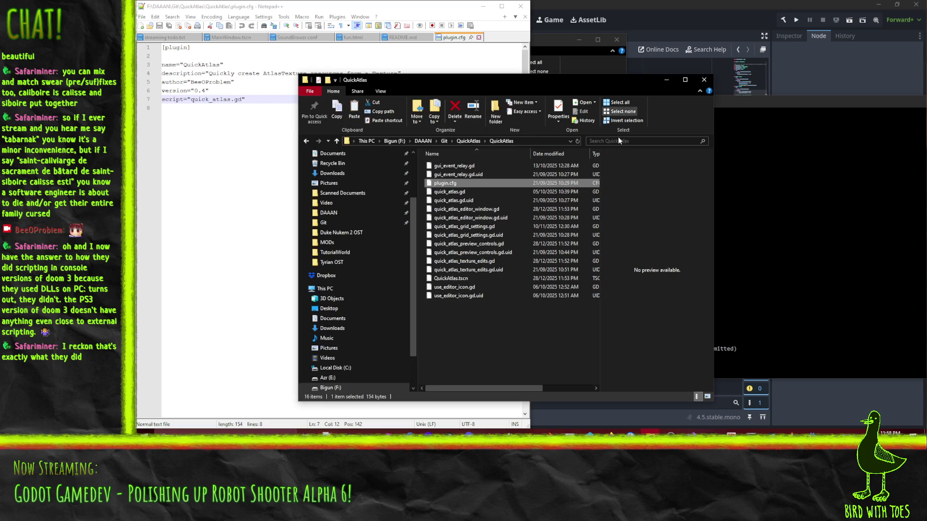
Step: Remove both 'GD' prefixes from quick_atlas.gd's line 10 load path and save it
double_click(458, 193)
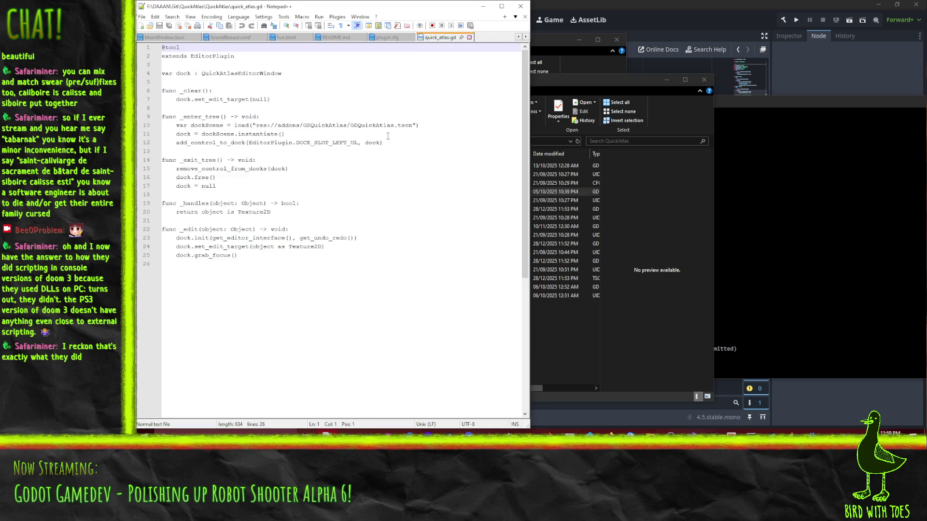
double_click(333, 125)
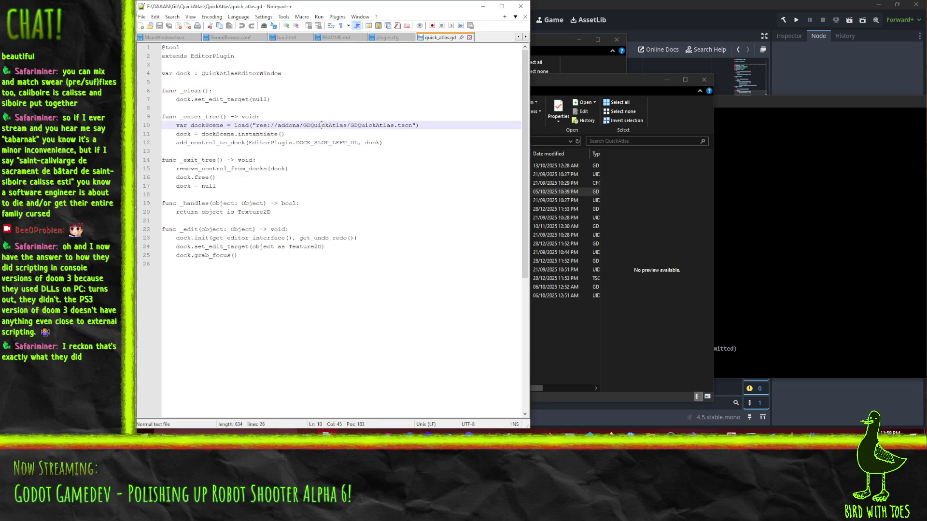
click(350, 126)
key(Delete)
key(Delete)
key(Right)
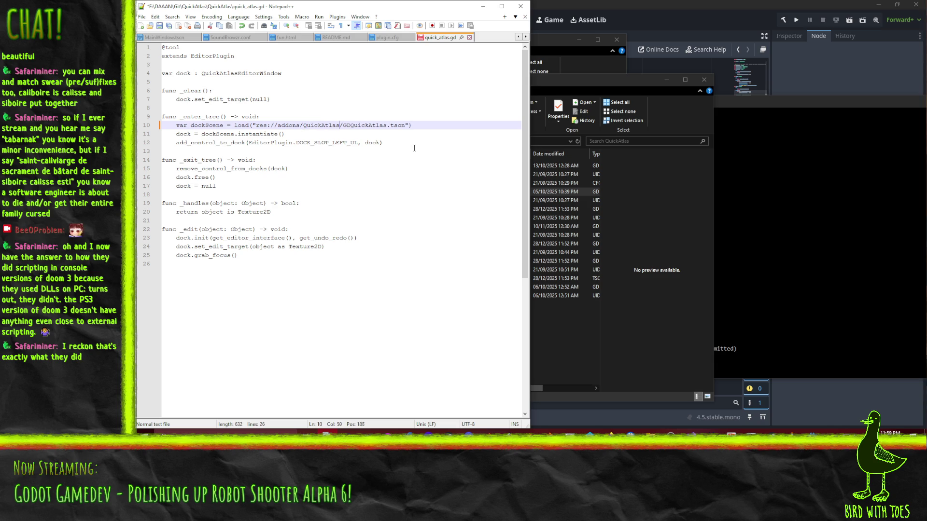
key(Delete)
key(Delete)
key(ctrl+s)
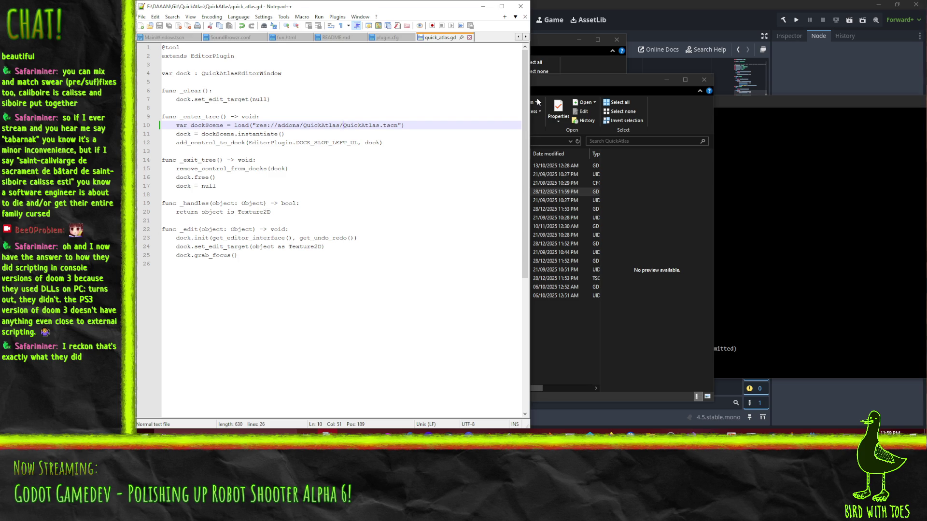
click(591, 79)
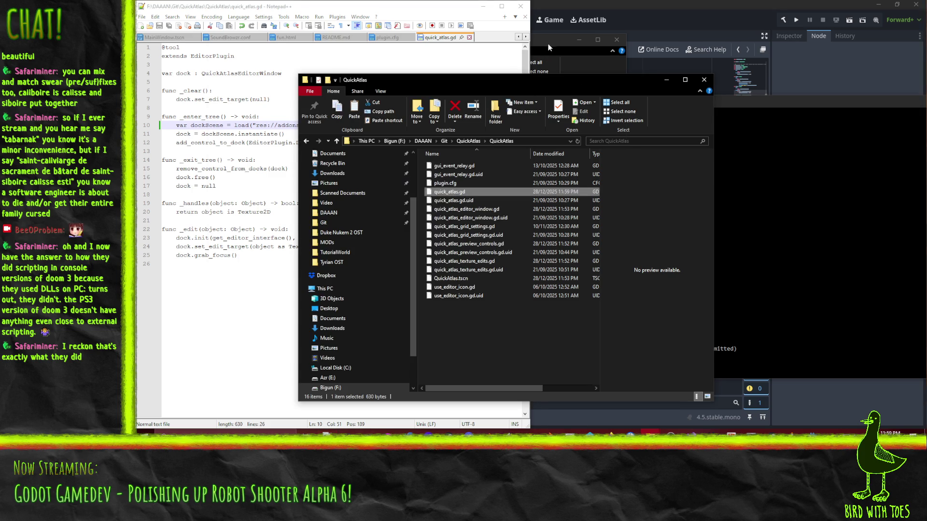
Step: Navigate Explorer back to the StopThem project's addons folder and select the old QuickAtlas folder
click(548, 47)
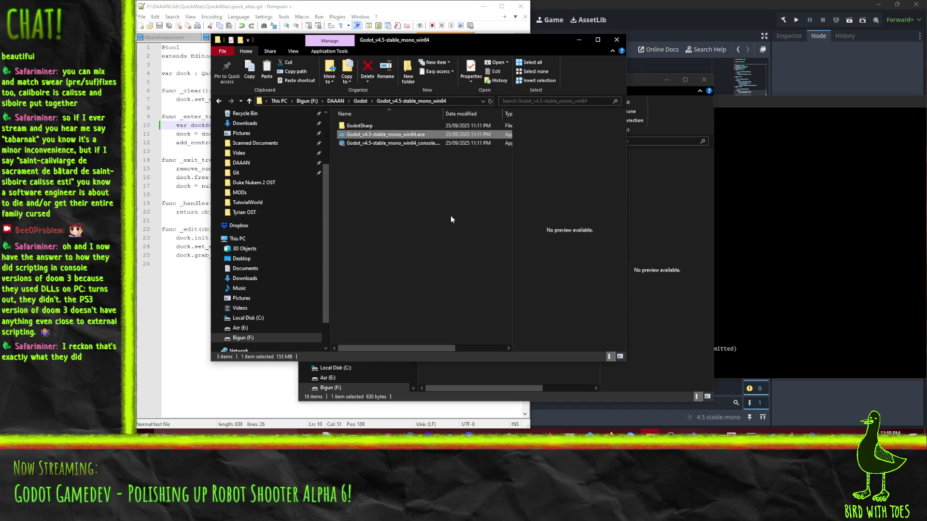
click(640, 80)
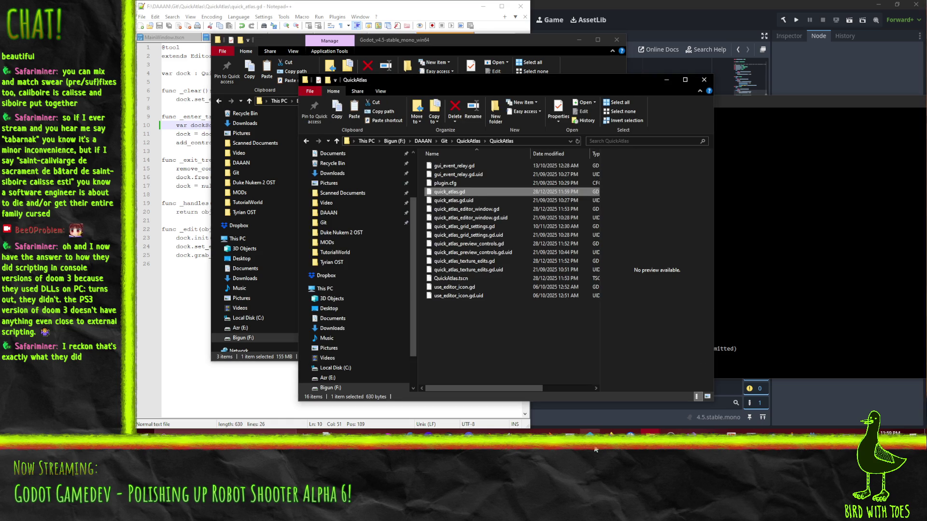
click(590, 432)
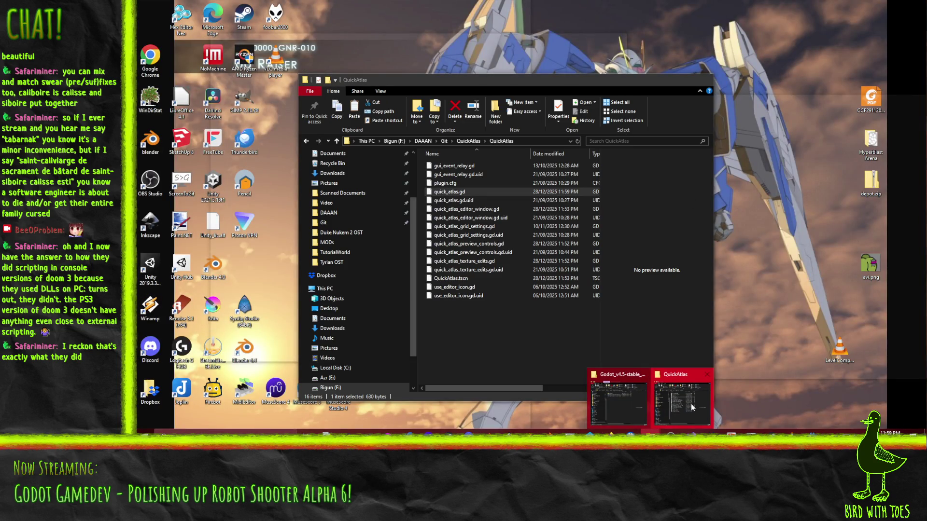
click(691, 403)
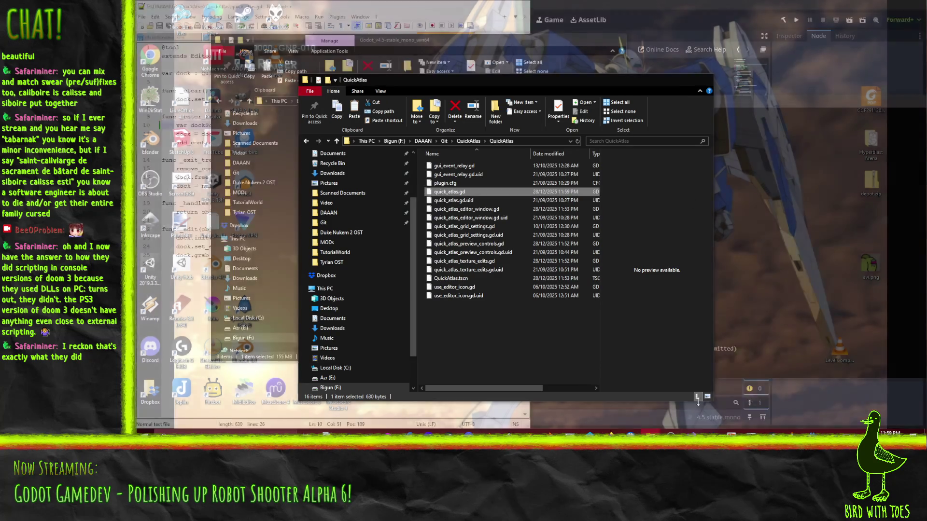
click(305, 144)
click(305, 144)
click(306, 144)
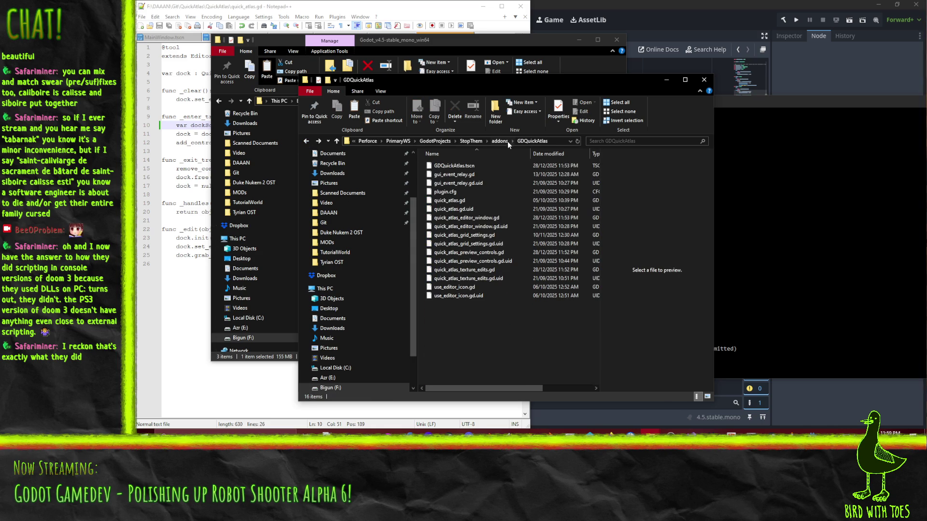
click(502, 141)
click(447, 192)
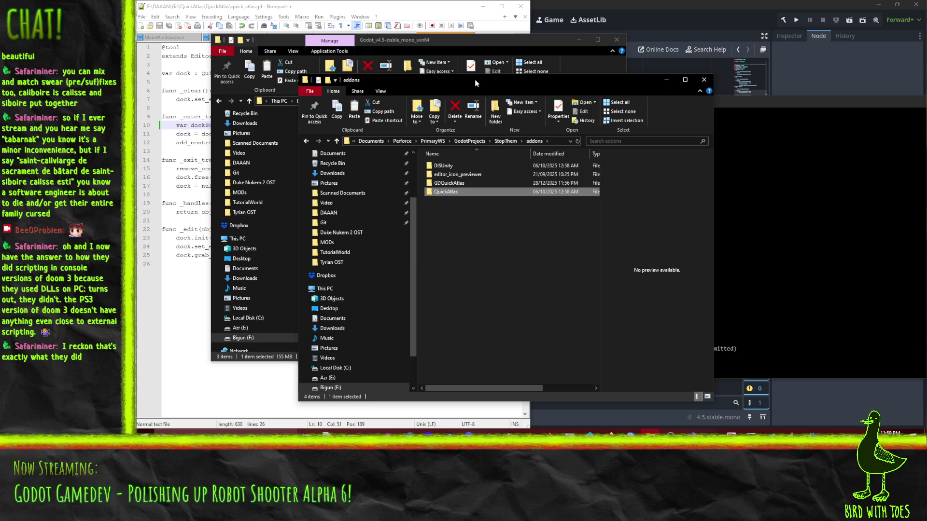
Step: Move the old QuickAtlas addon folder into the Godot_v4.5 folder
drag(474, 82, 680, 91)
mouse_move(652, 200)
mouse_down()
mouse_move(332, 203)
mouse_move(376, 211)
mouse_up()
click(404, 234)
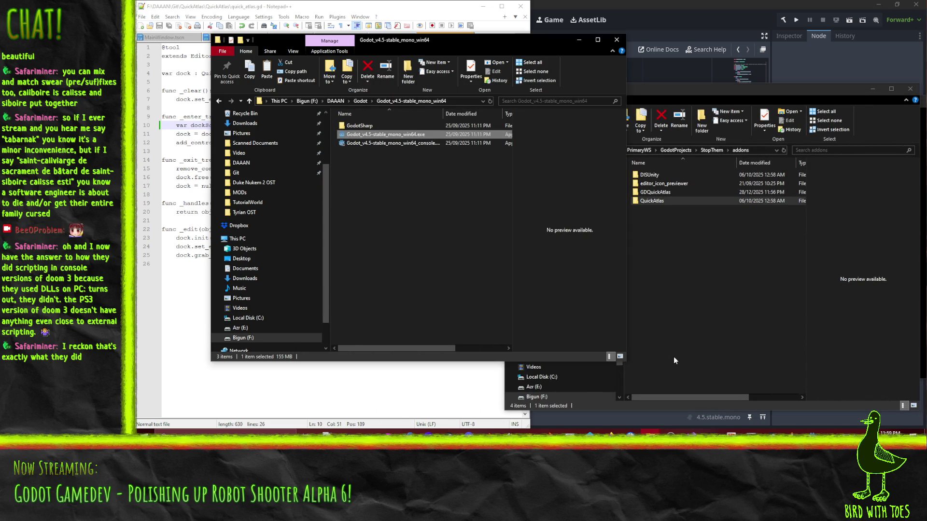
Step: Rename the GDQuickAtlas folder to QuickAtlas and GDQuickAtlas.tscn to QuickAtlas.tscn
click(742, 339)
key(F2)
key(Home)
key(Delete)
key(Delete)
key(Return)
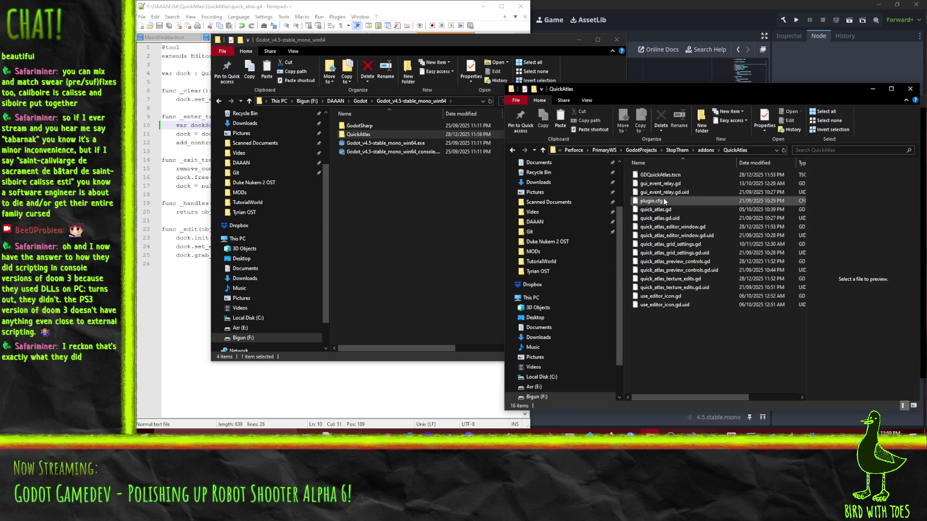
click(661, 175)
key(F2)
key(Home)
key(Delete)
key(Delete)
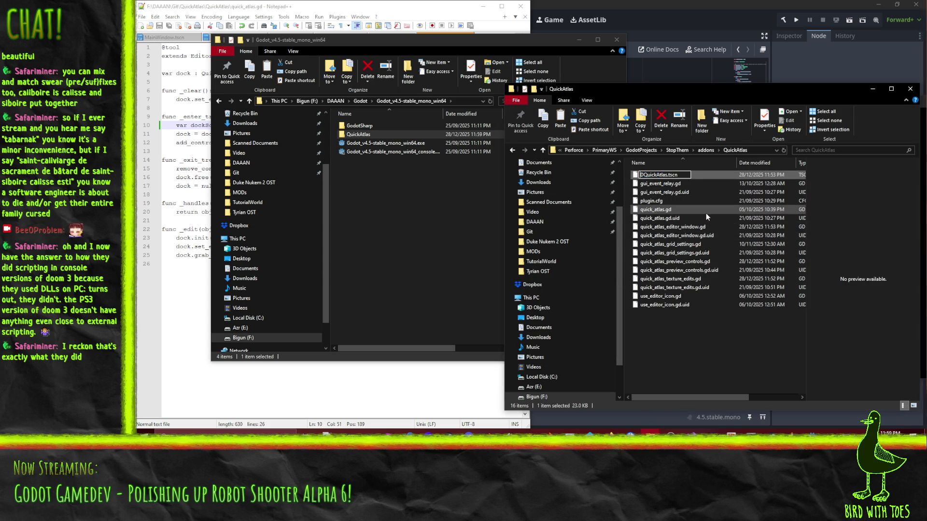
key(Return)
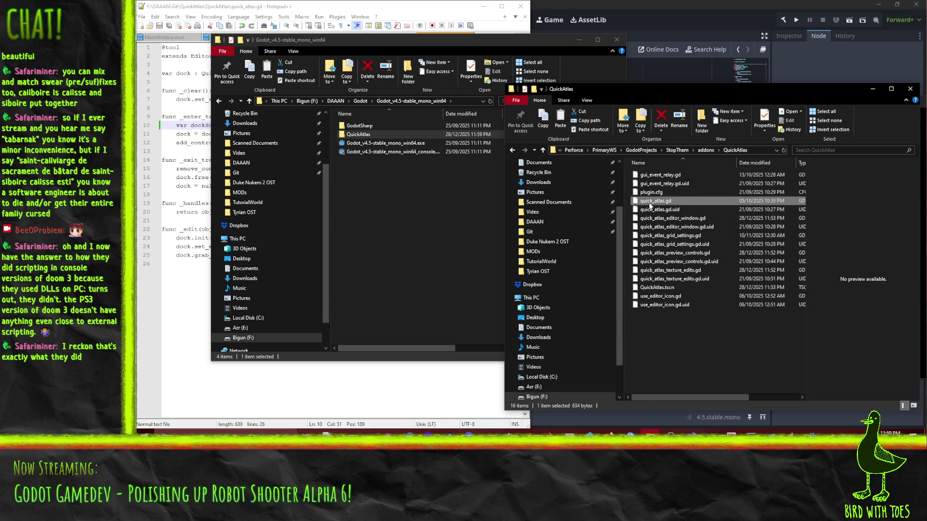
Step: Open quick_atlas.gd in Notepad++ via Edit with Notepad++, dismissing the extension error
right_click(650, 202)
click(587, 237)
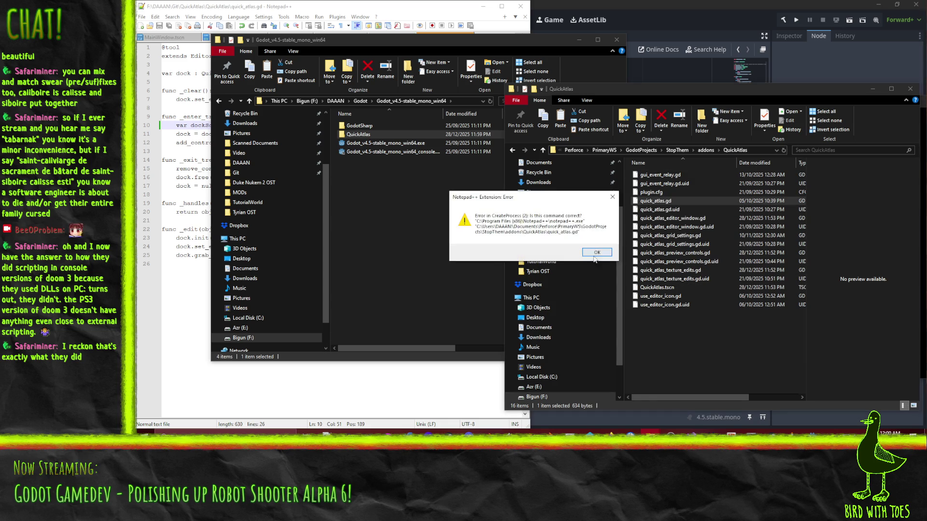
click(610, 258)
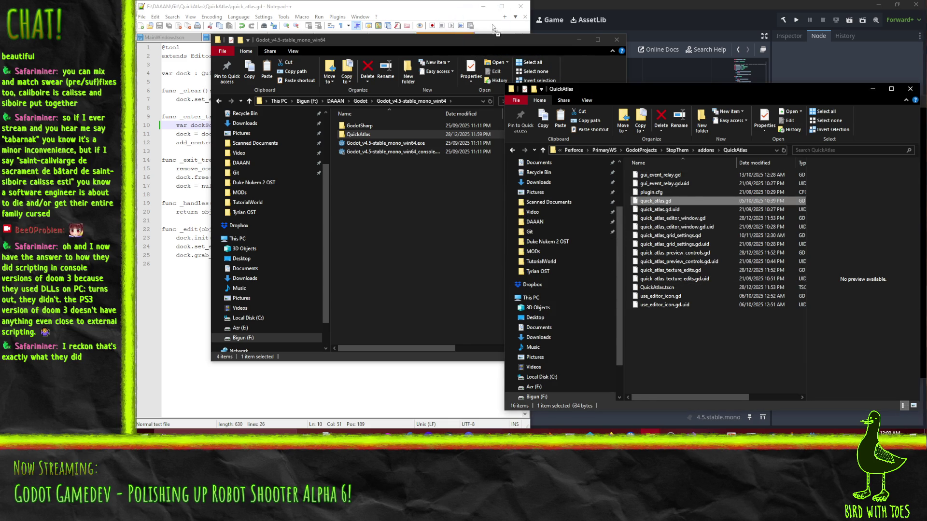
Step: Remove both 'GD' prefixes from line 10's load path and save the script
click(303, 125)
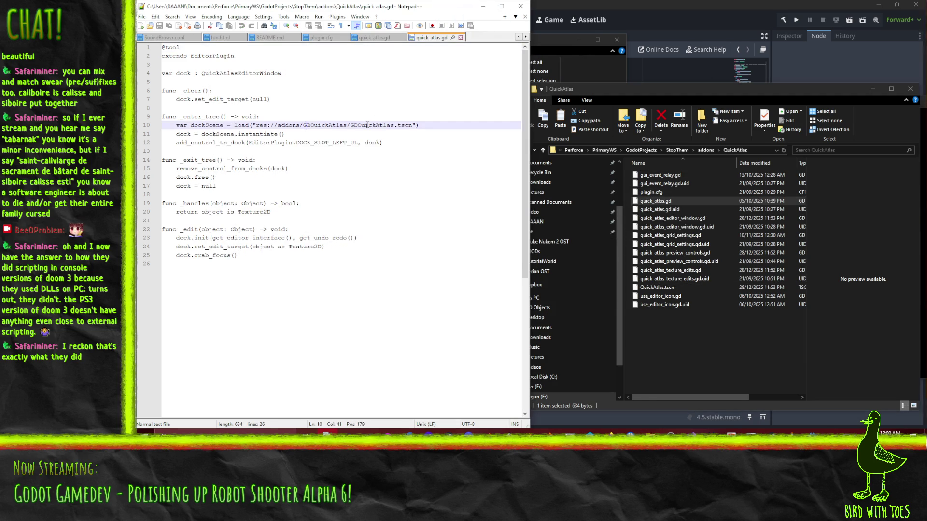
key(Delete)
key(Delete)
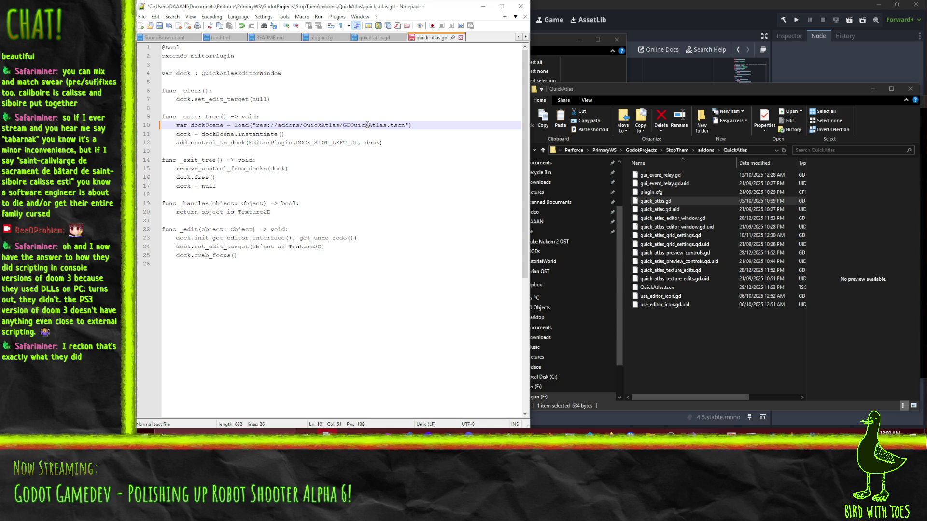
key(Delete)
key(Delete)
key(ctrl+s)
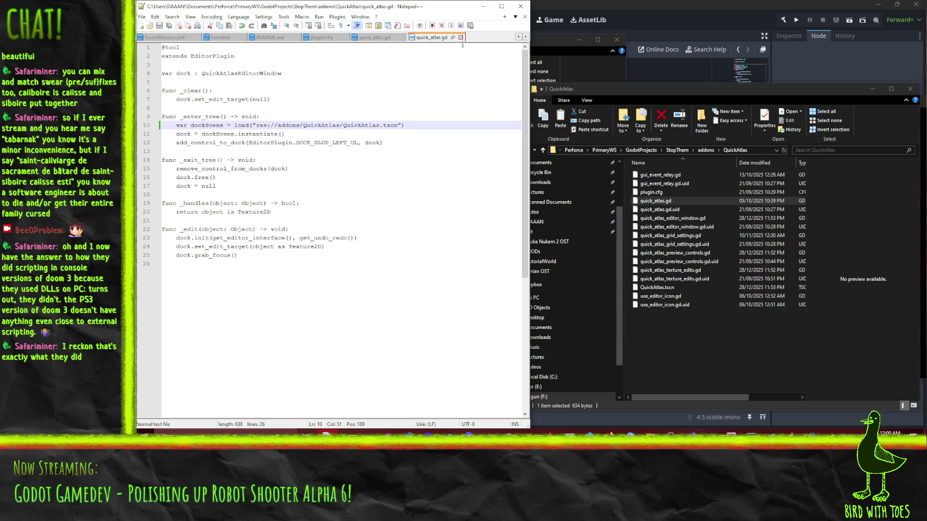
Step: Close both quick_atlas.gd tabs in Notepad++
click(461, 38)
click(403, 37)
click(685, 4)
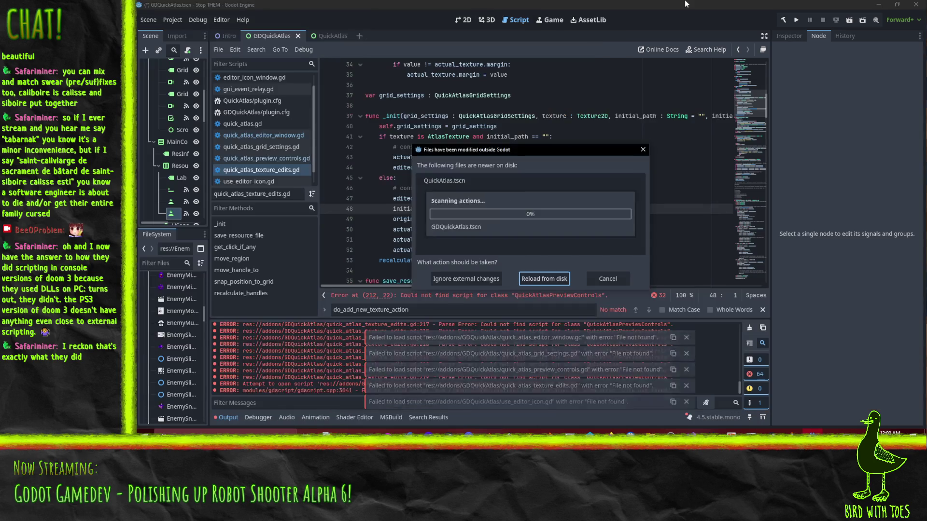
Step: Reload changed files from disk, close GDQuickAtlas without saving, and close the QuickAtlas tab
click(543, 279)
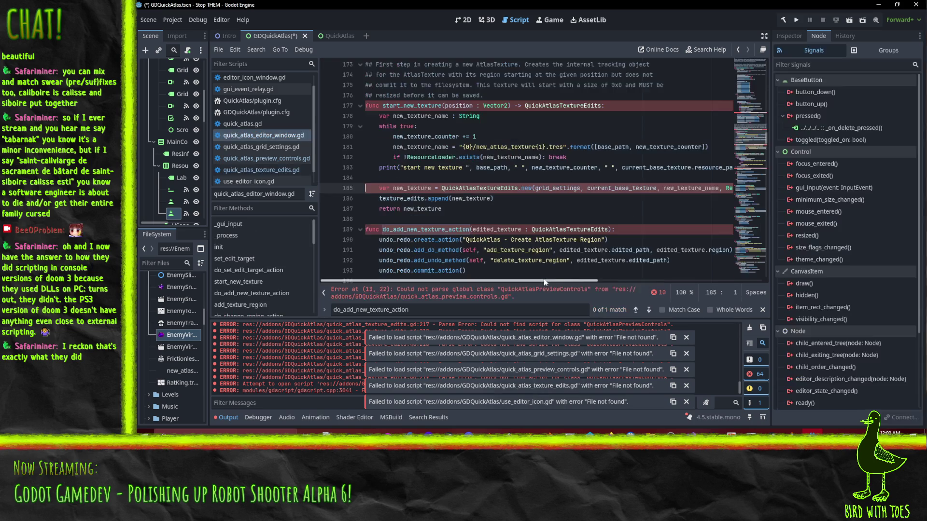
click(566, 150)
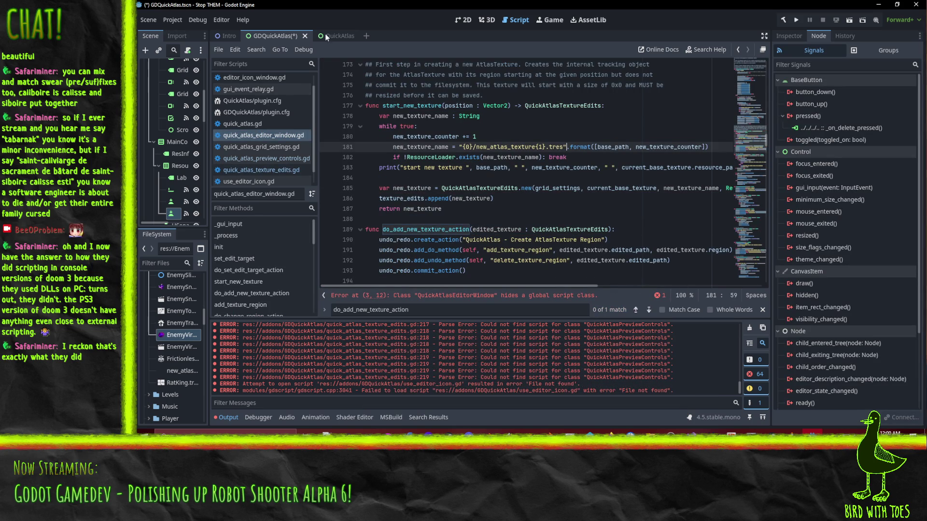
click(304, 35)
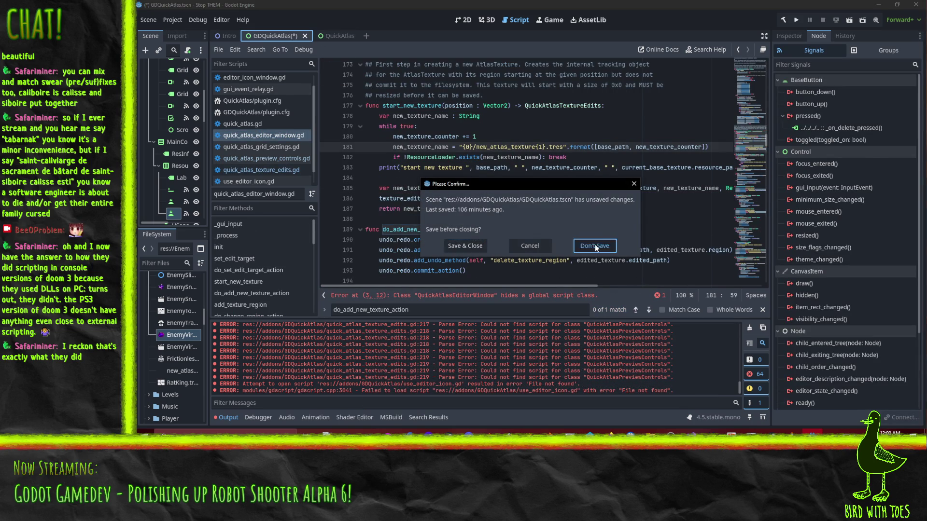
click(595, 247)
click(290, 39)
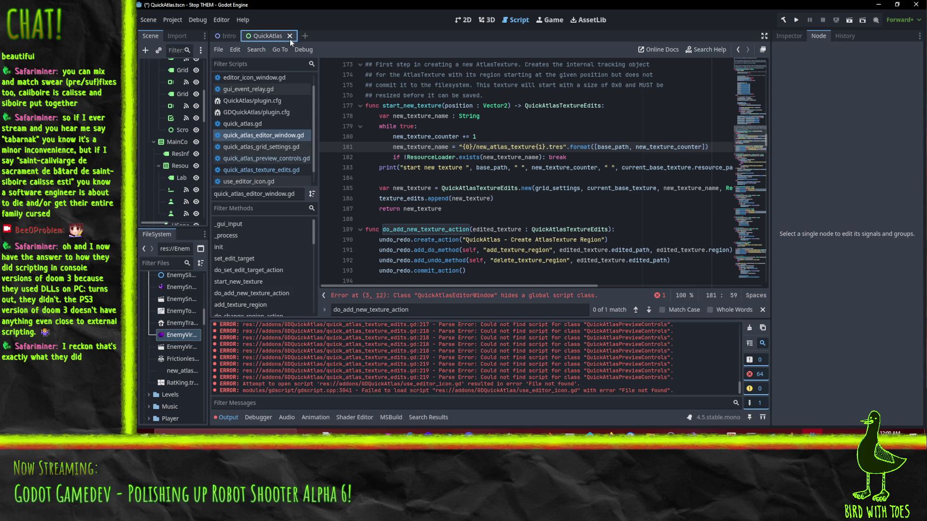
Step: Switch to the 2D view and open QuickAtlas.tscn from the FileSystem dock
click(456, 23)
scroll(176, 348, up, 10)
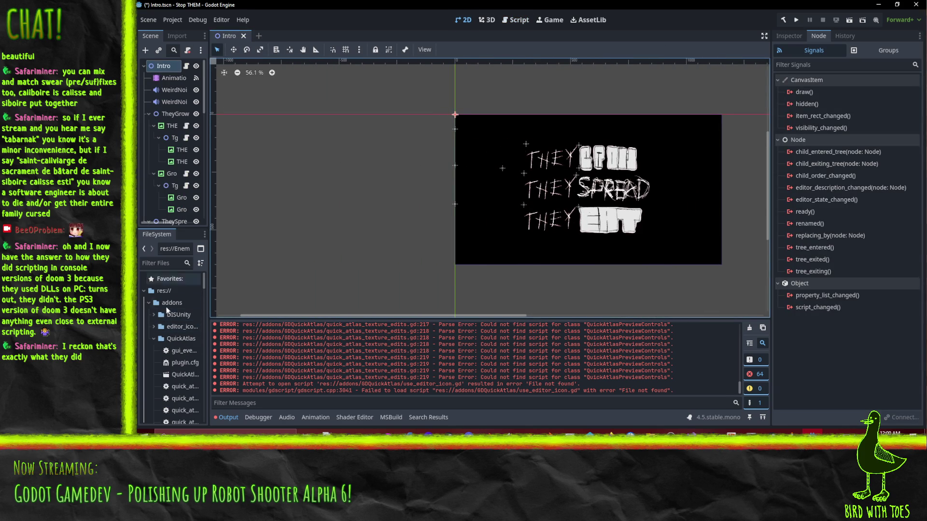
double_click(185, 375)
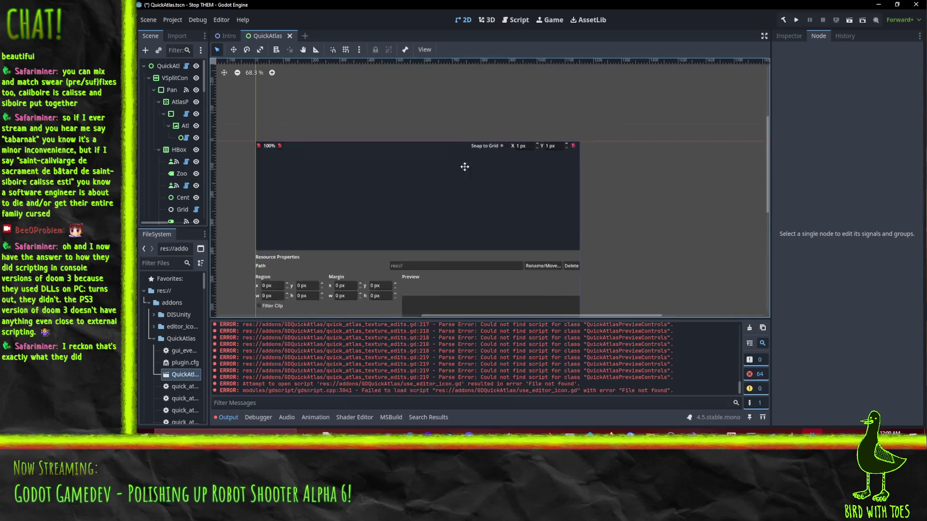
click(172, 20)
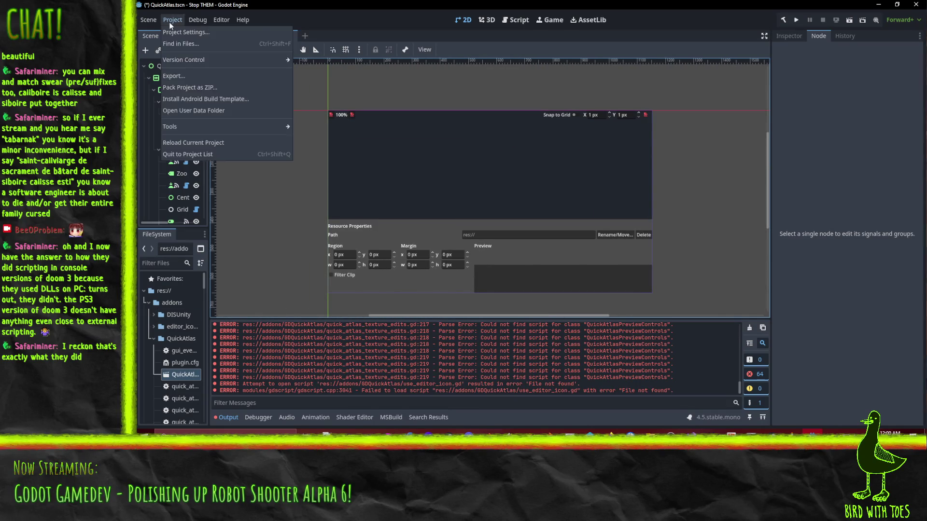
Step: Cancel the accidentally opened Find in Files dialog
click(255, 49)
click(586, 263)
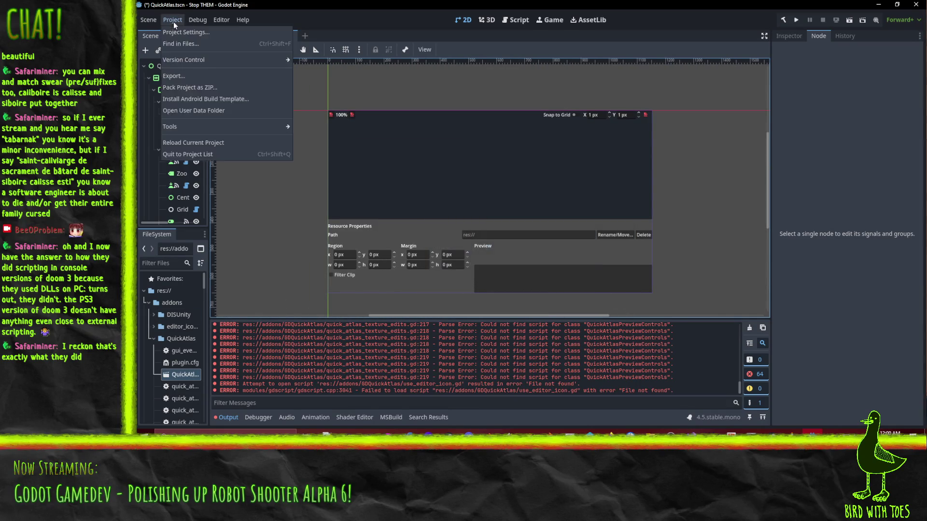
click(173, 19)
click(189, 37)
click(591, 264)
Step: Tick Enabled for QuickAtlas in Project Settings > Plugins and close the dialog
click(173, 20)
click(188, 33)
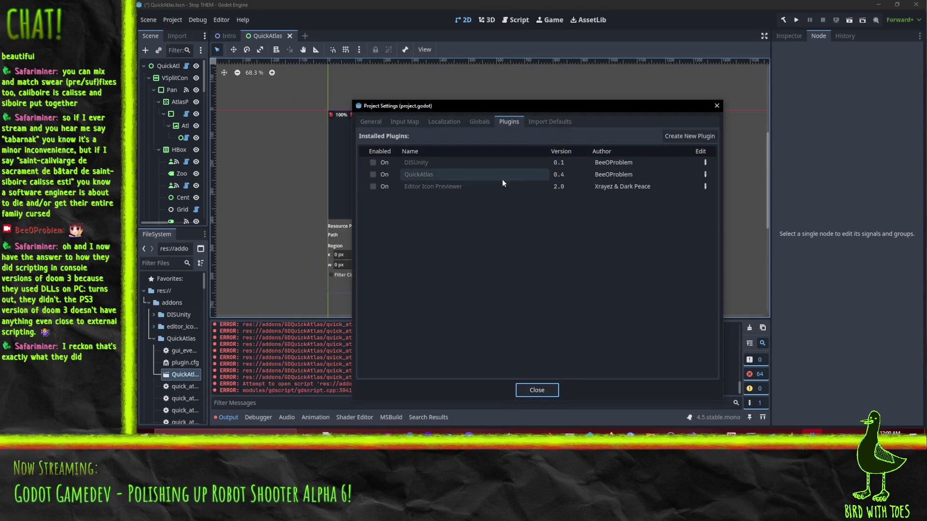
click(373, 175)
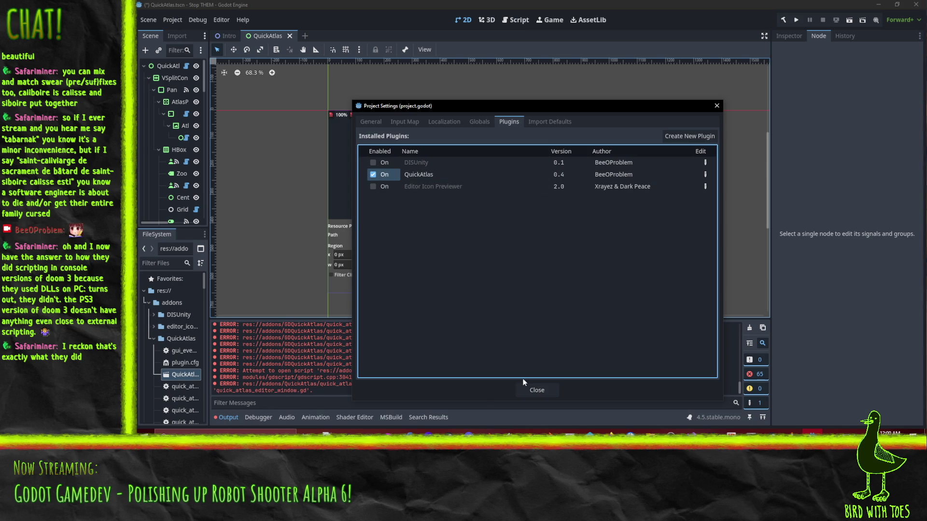
click(532, 389)
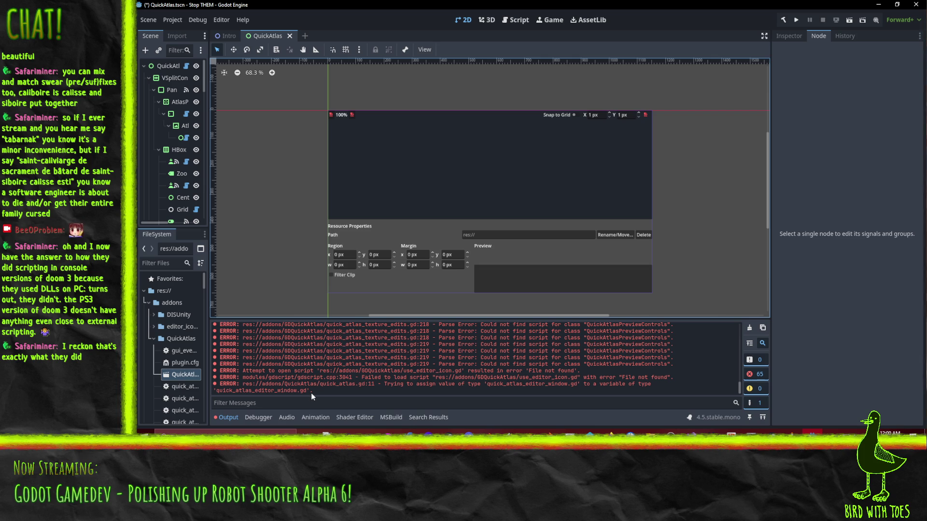
Step: Widen the Scene and FileSystem docks and inspect the QuickAtlas root node's script
drag(209, 336, 306, 331)
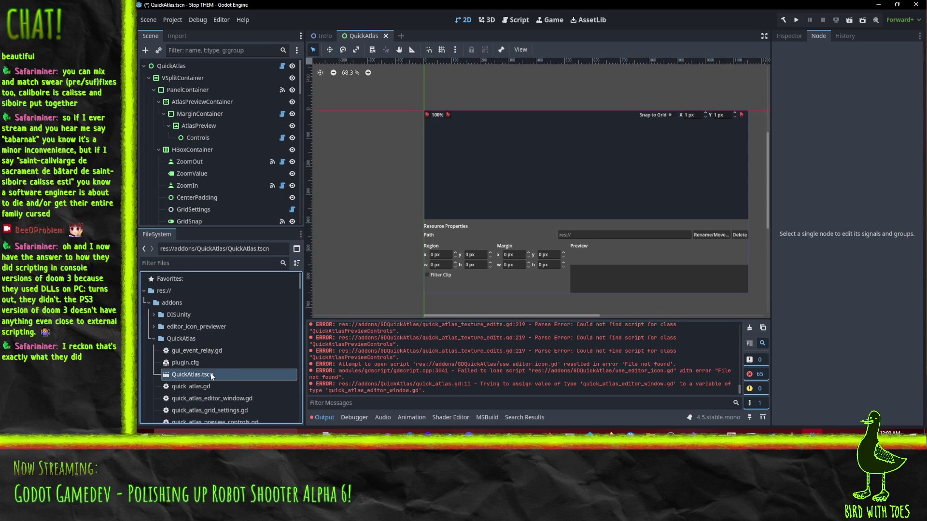
click(189, 67)
click(795, 37)
scroll(850, 242, down, 5)
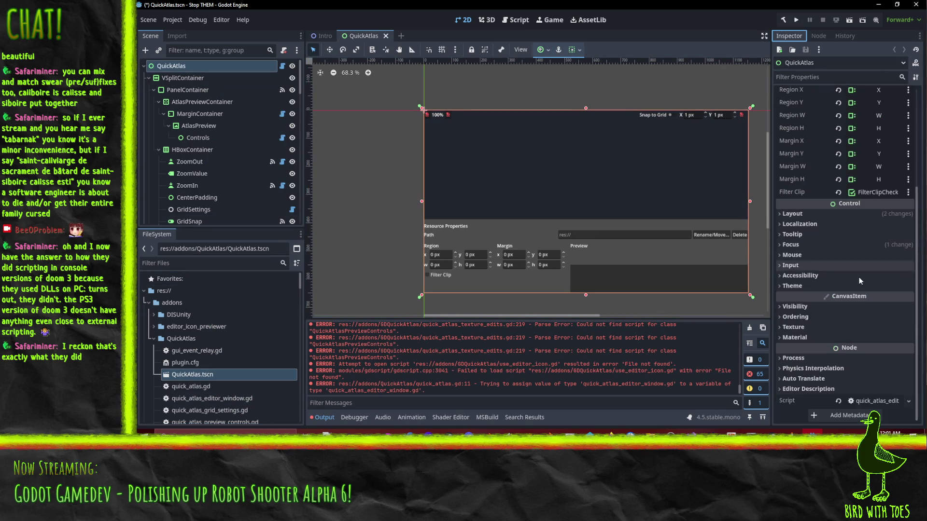
click(907, 405)
click(801, 407)
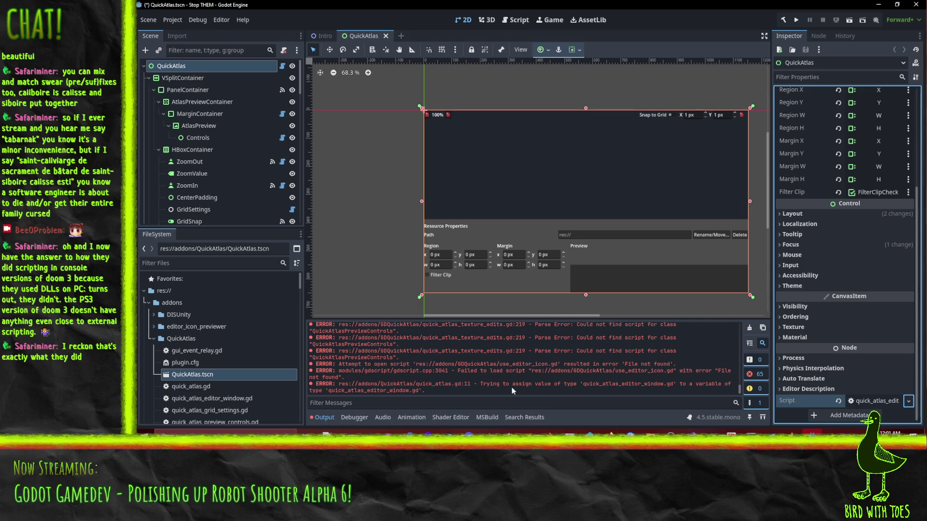
scroll(541, 391, up, 5)
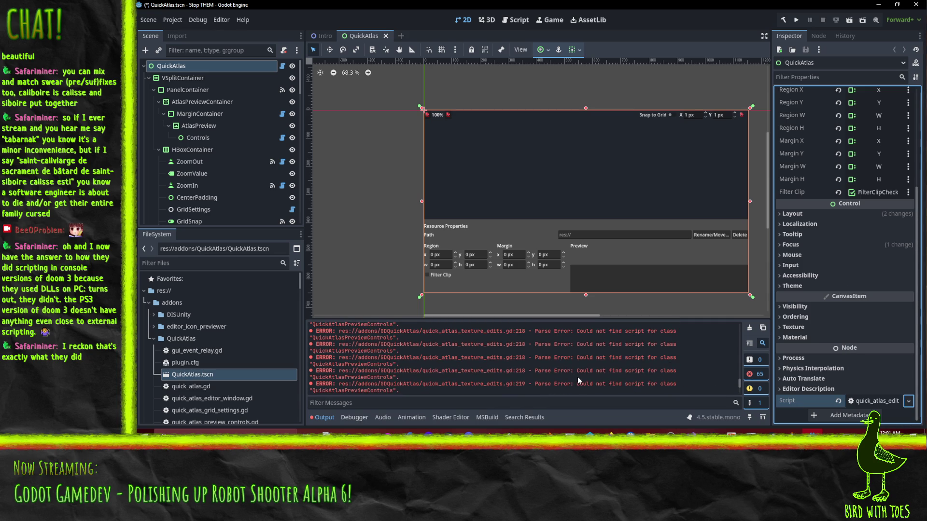
scroll(578, 381, down, 3)
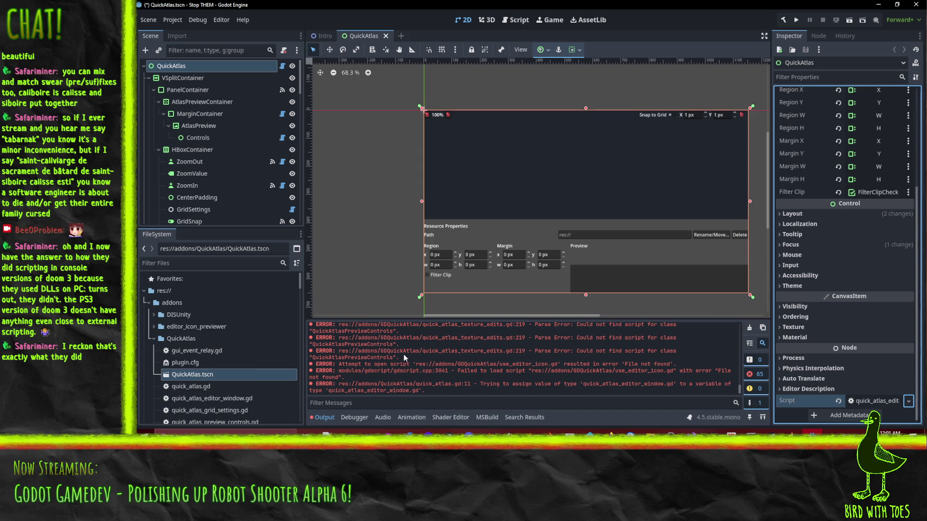
scroll(229, 368, down, 3)
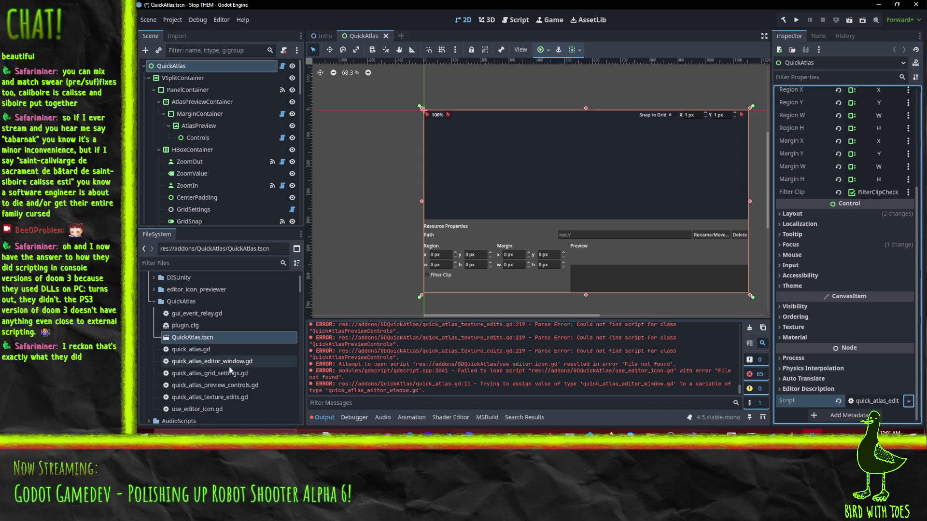
Step: Check the missing QuickAtlasPreviewControls error, inspect AtlasPreviewContainer and AtlasPreview, then clear the Output
double_click(335, 357)
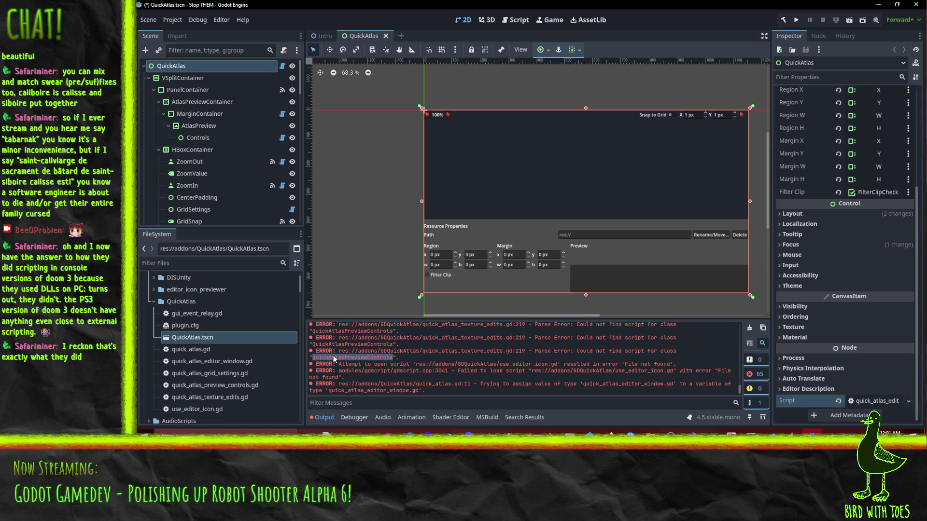
click(502, 212)
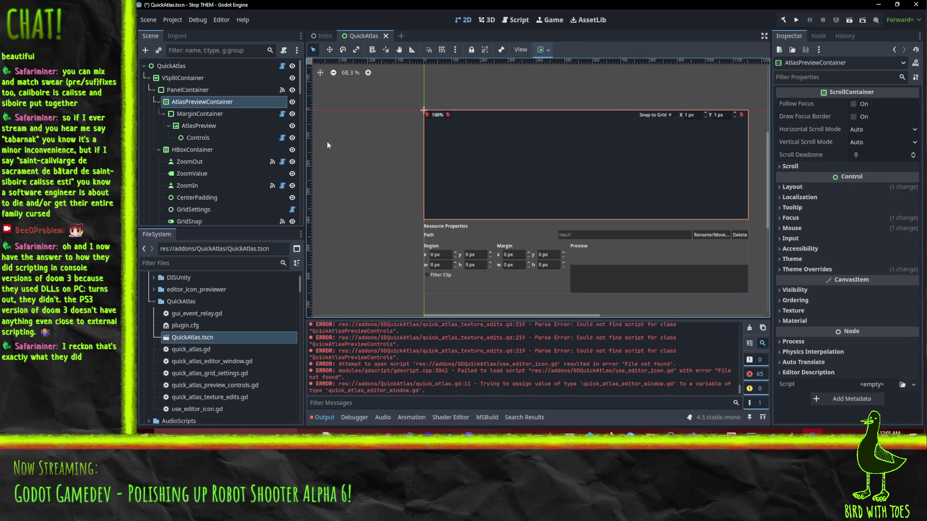
click(190, 127)
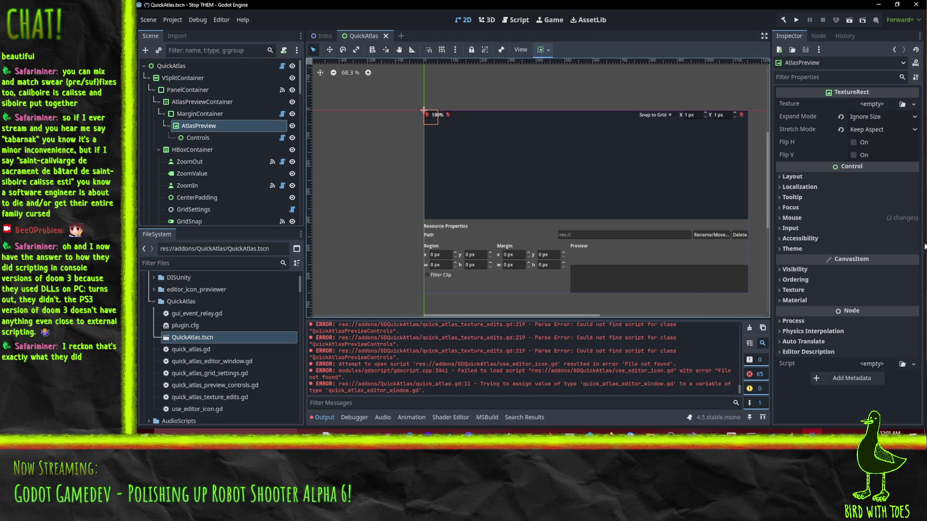
scroll(519, 362, up, 10)
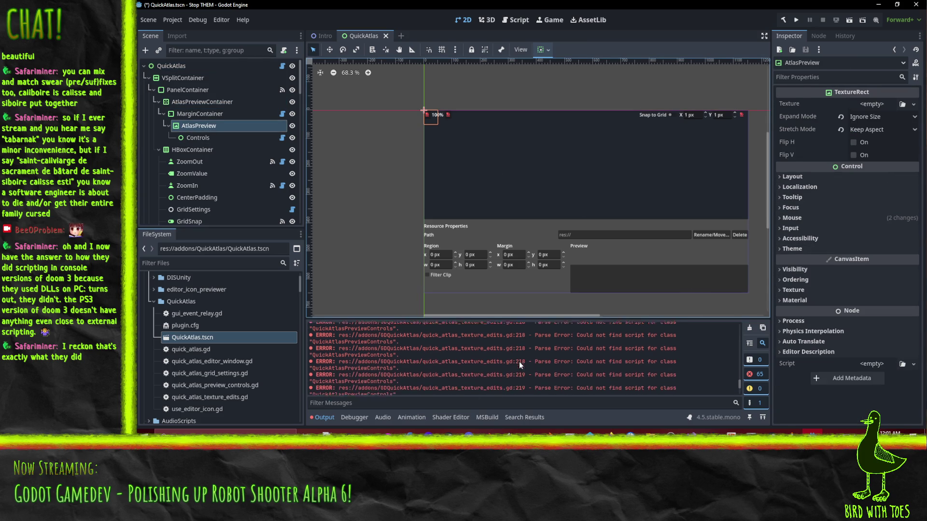
scroll(532, 360, up, 10)
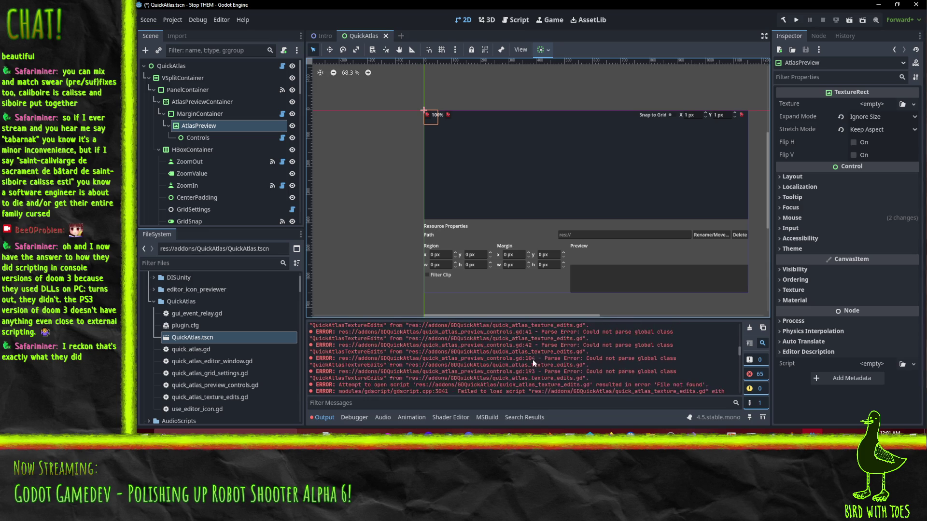
scroll(564, 357, up, 10)
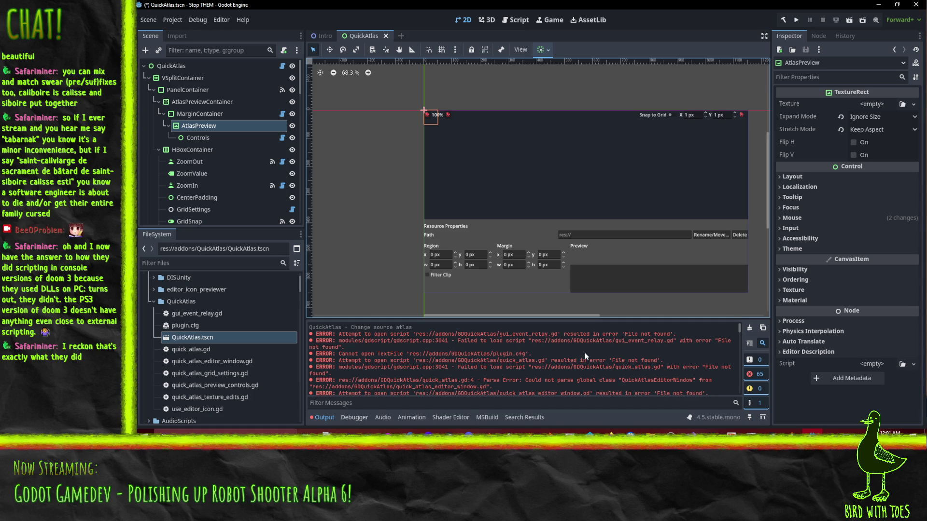
click(749, 328)
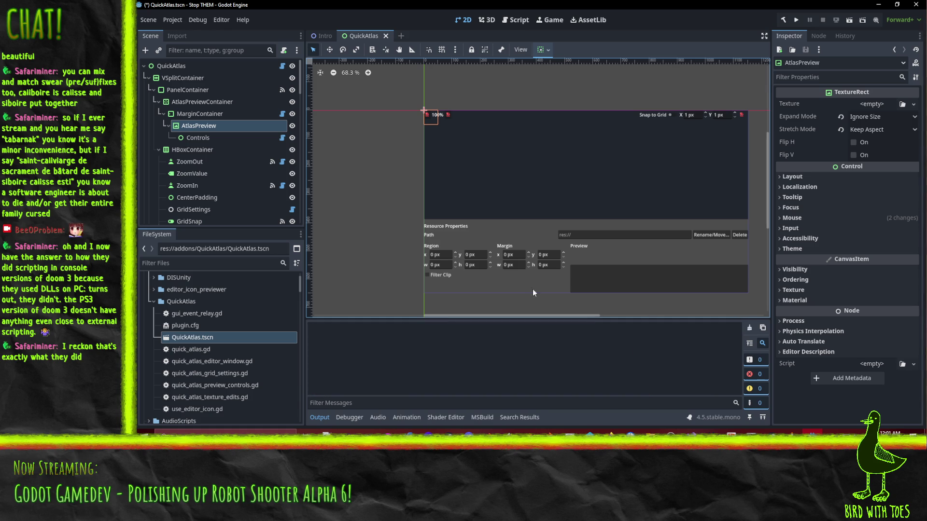
Step: Close the QuickAtlas scene and reload the current project without saving
click(386, 36)
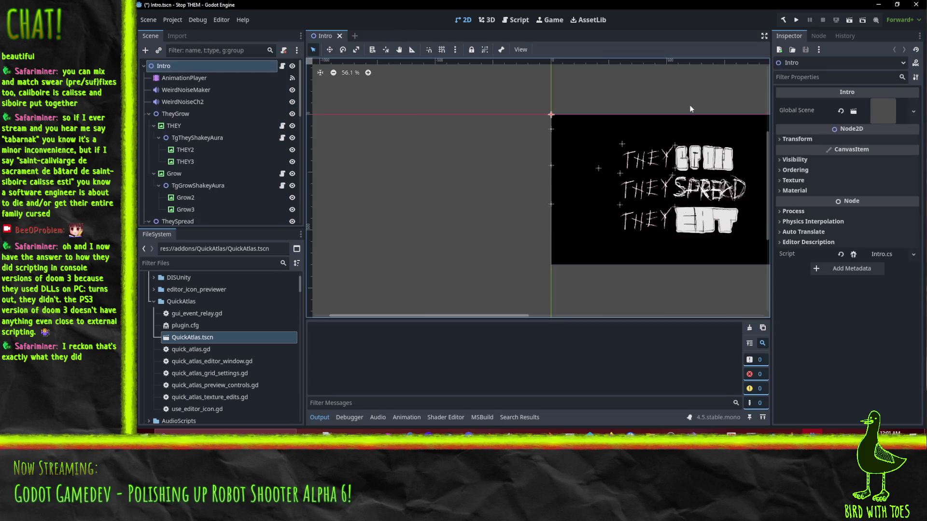
click(172, 20)
click(203, 144)
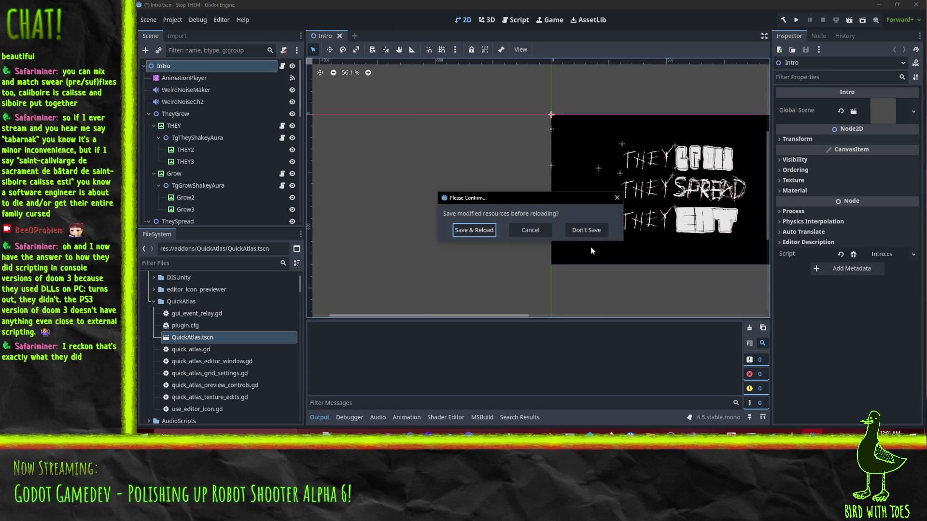
click(577, 228)
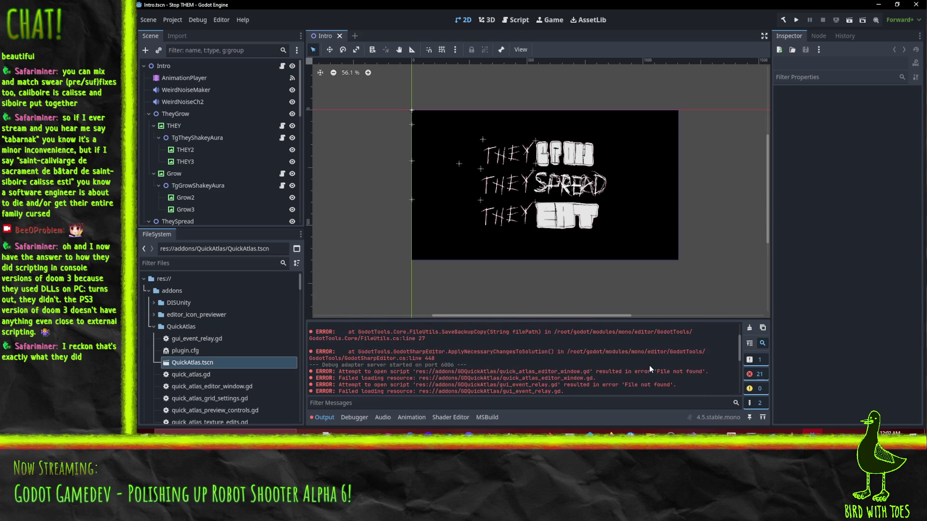
Step: Clear the output log after it refills with GDQuickAtlas errors
scroll(656, 367, up, 3)
scroll(644, 363, down, 3)
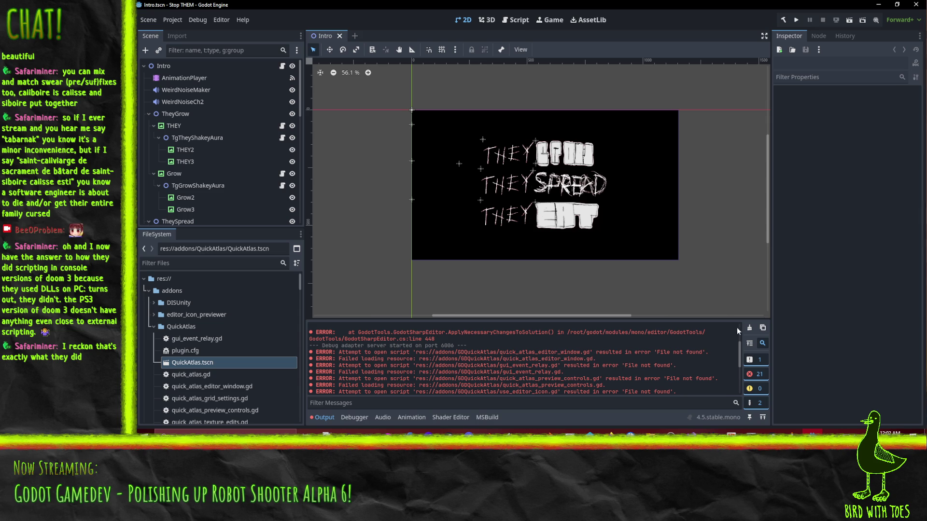
click(749, 327)
Step: Disable the QuickAtlas plugin in Project Settings and clear the output log
click(170, 19)
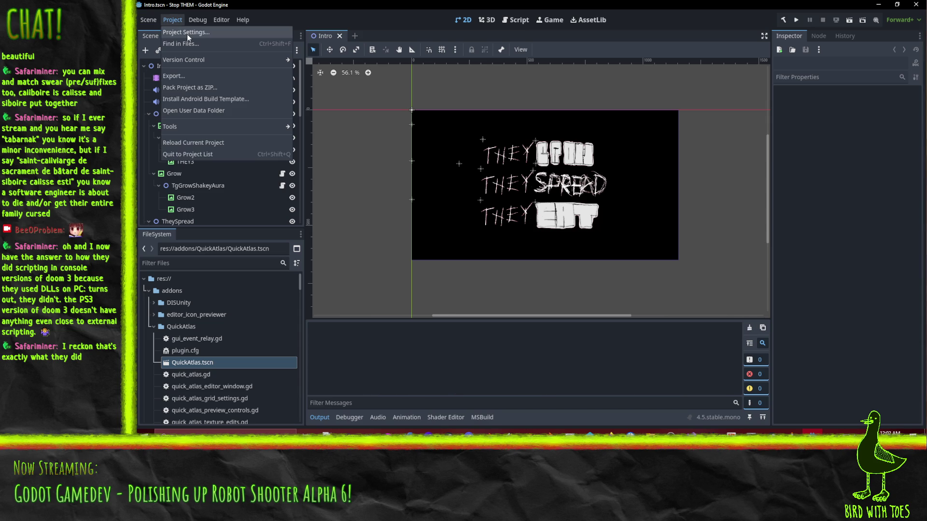
click(188, 33)
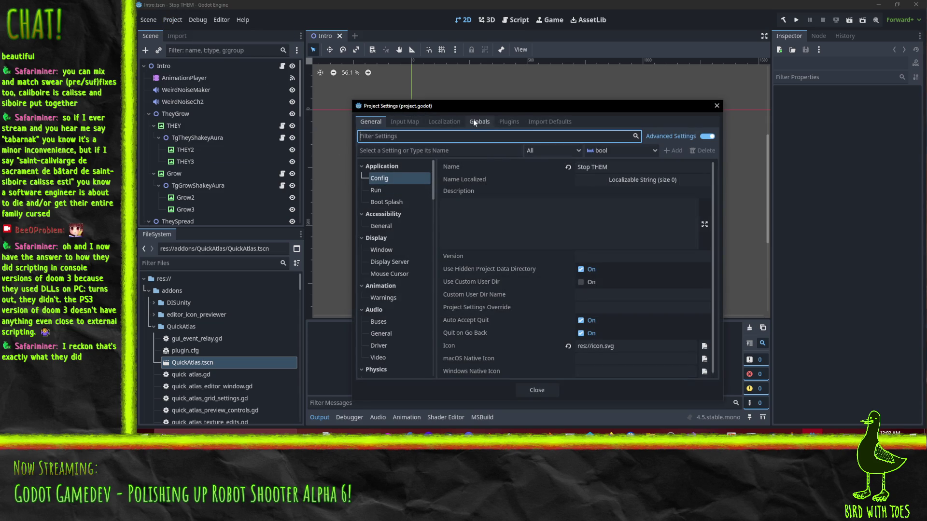
click(508, 121)
click(373, 175)
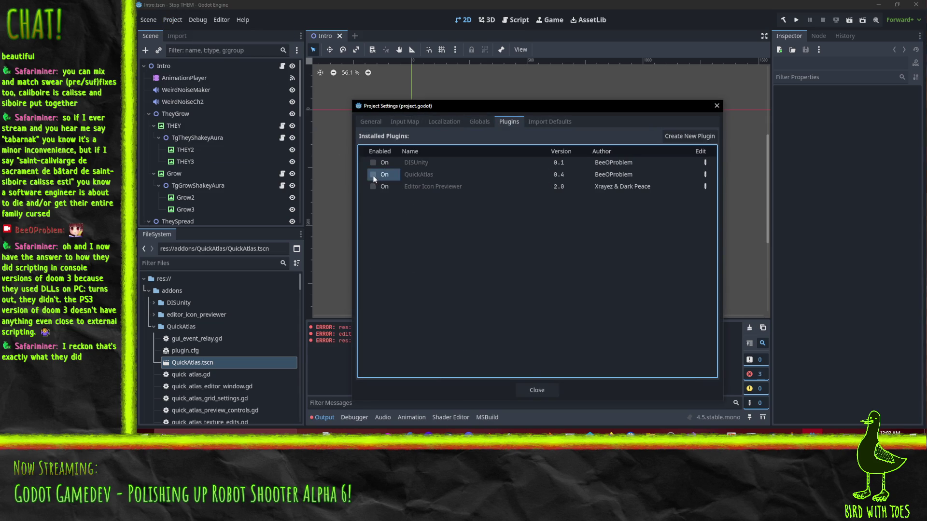
click(535, 389)
click(749, 328)
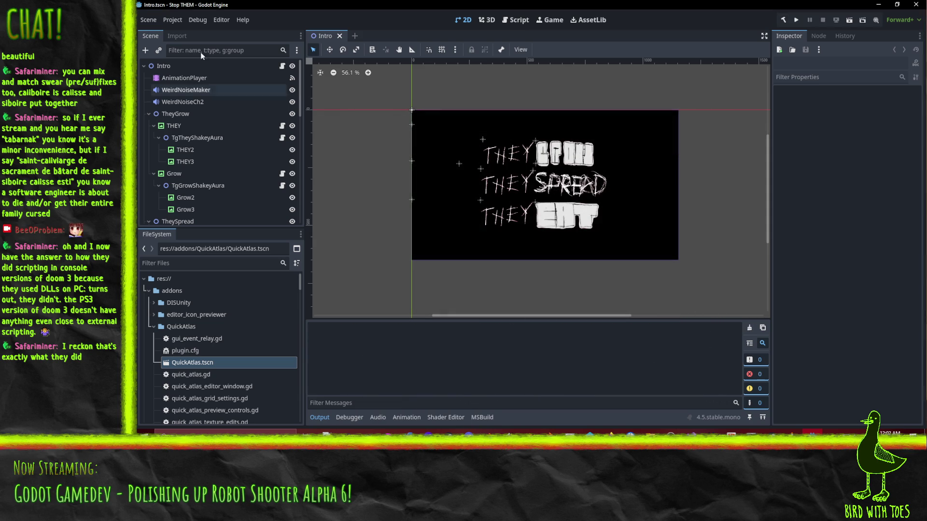
Step: Re-enable the QuickAtlas plugin in Project Settings' Plugins list
click(170, 19)
click(178, 30)
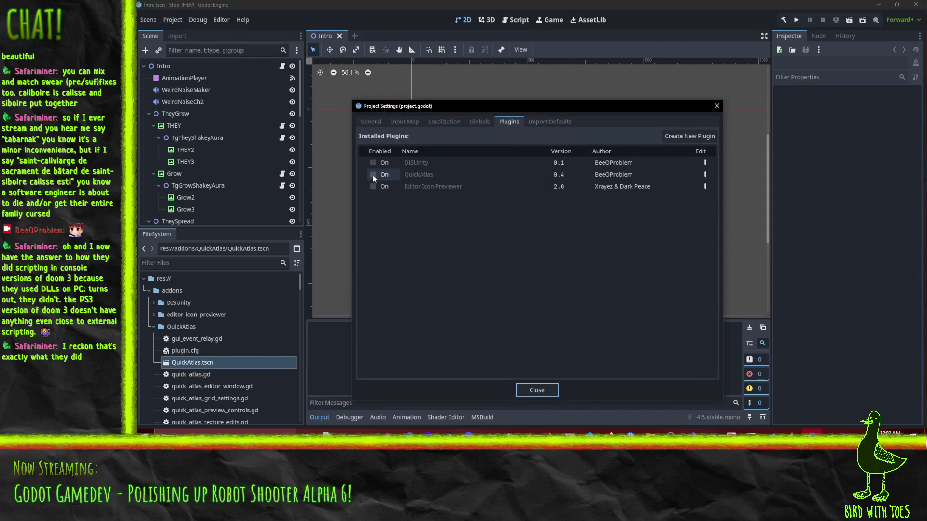
click(374, 175)
click(546, 389)
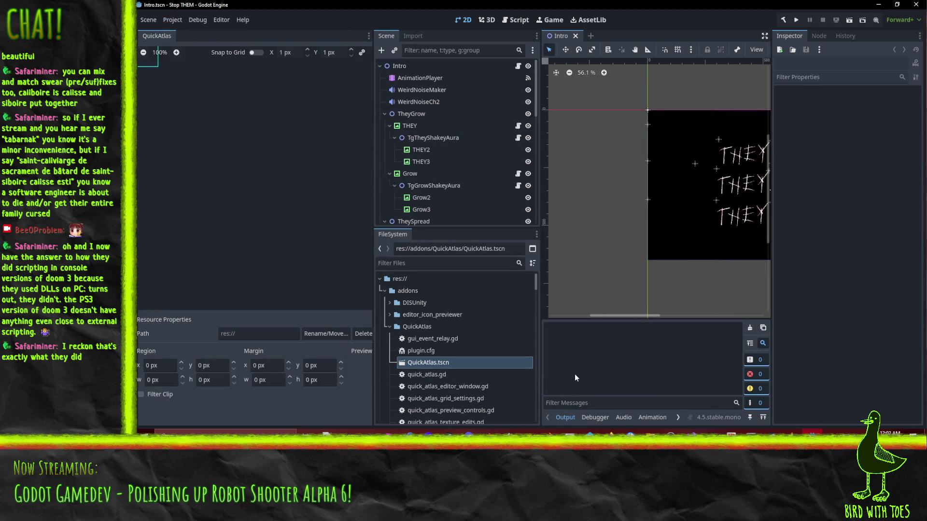
Step: Open EnemyEyes.tres in the atlas editor, try moving its region, then undo
scroll(438, 367, down, 10)
click(413, 327)
double_click(413, 327)
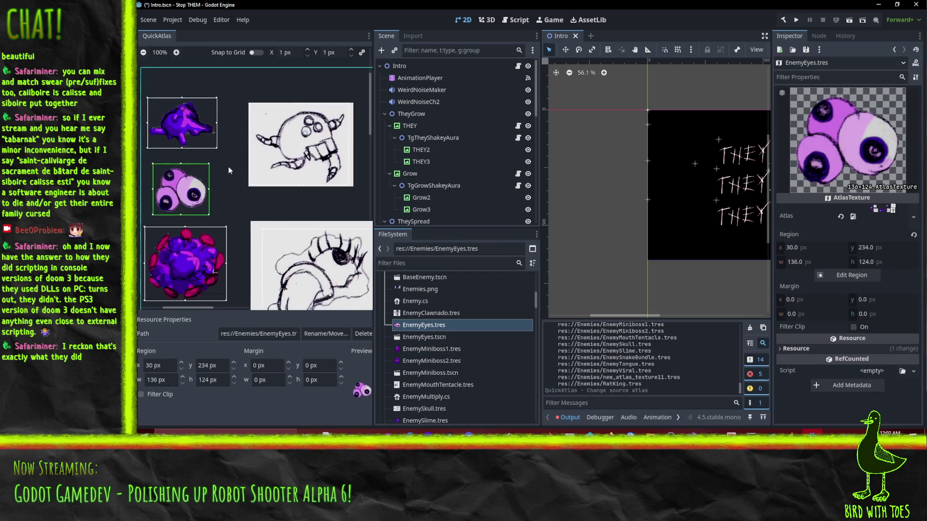
scroll(225, 164, down, 3)
drag(193, 167, 199, 157)
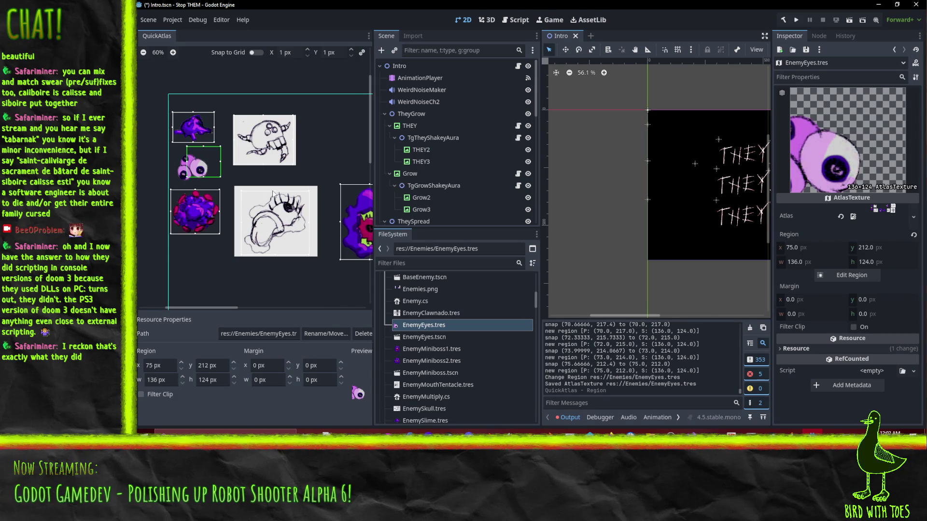
key(ctrl+z)
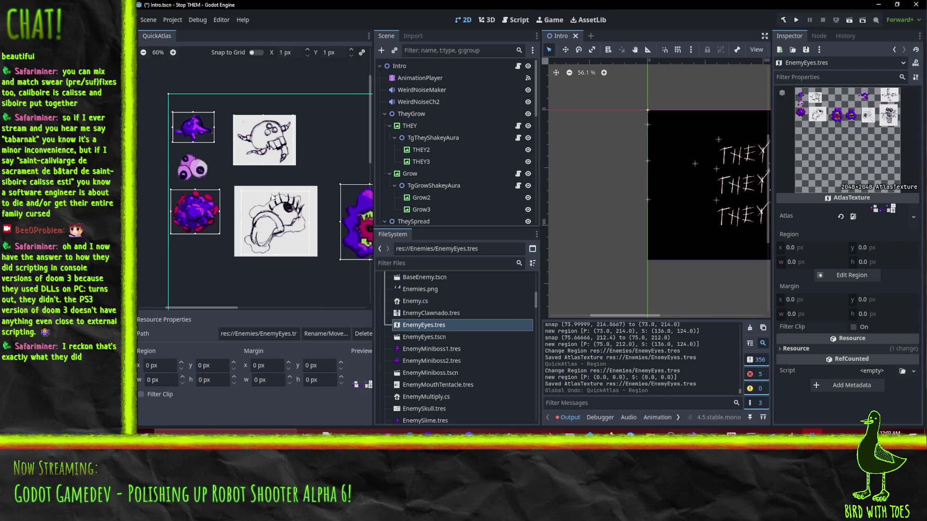
Step: Zoom out and pan across the whole sprite atlas, then switch to P4V
scroll(270, 202, down, 2)
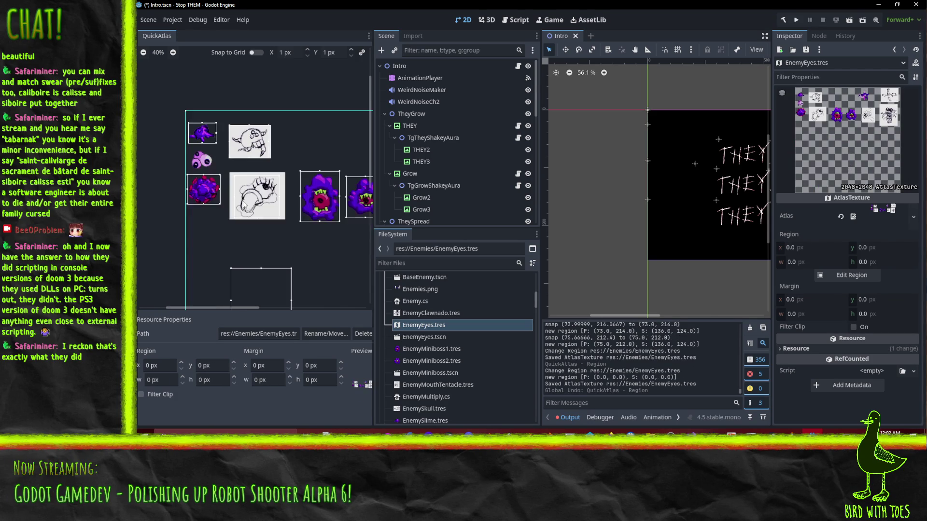
mouse_move(243, 196)
mouse_down()
mouse_move(136, 167)
mouse_move(176, 103)
mouse_move(202, 135)
mouse_up()
scroll(244, 128, down, 2)
click(440, 327)
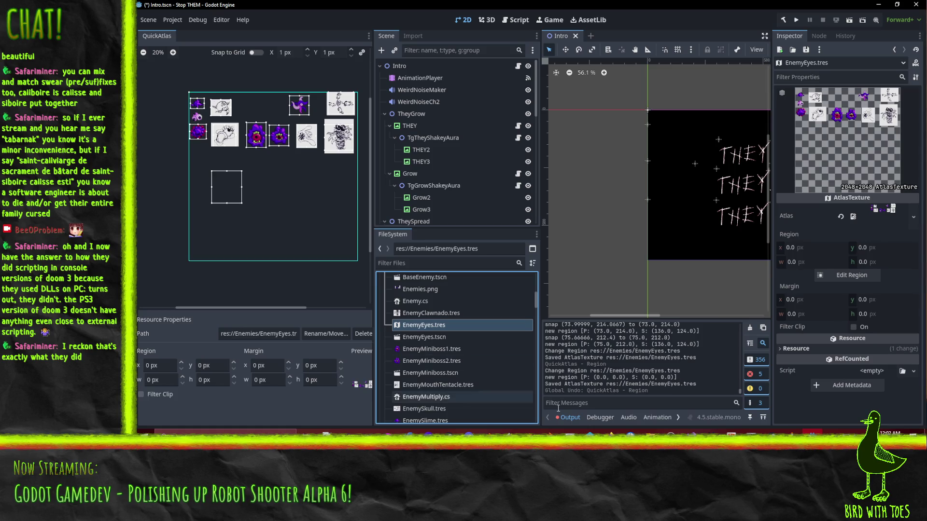
key(alt+Tab)
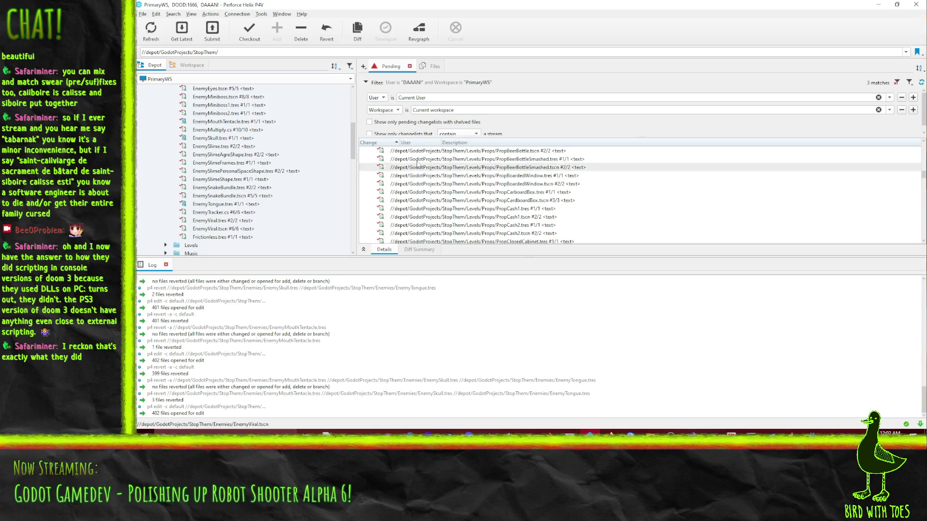
Step: Revert all unchanged files in the default changelist
scroll(479, 192, up, 5)
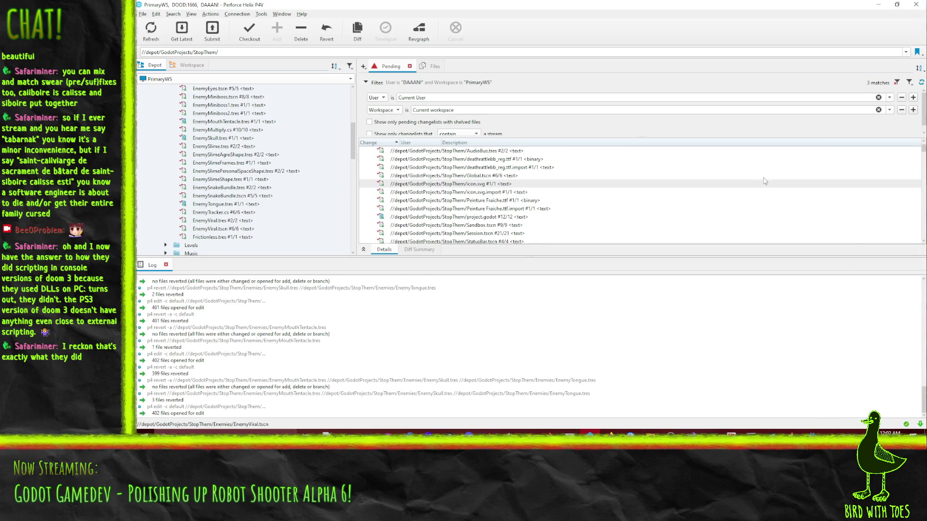
scroll(923, 151, up, 1)
right_click(434, 152)
click(485, 184)
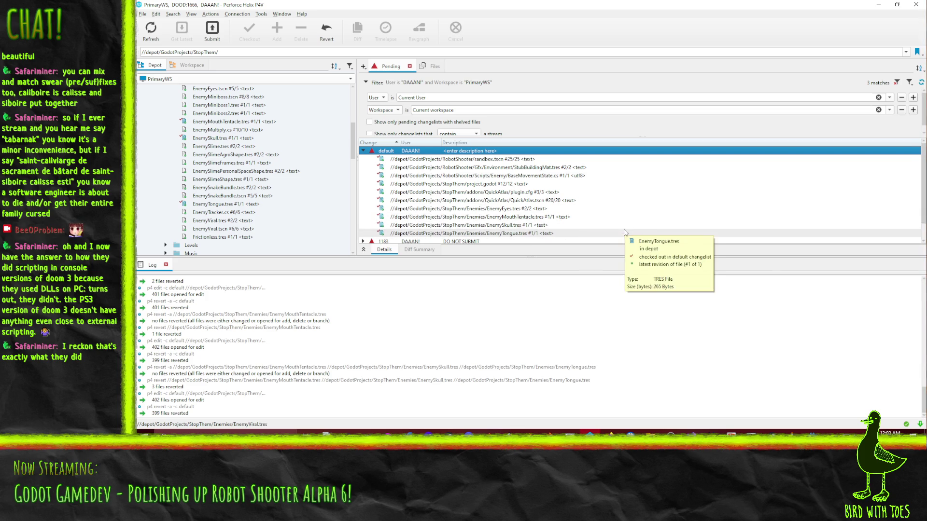
Step: Revert the EnemyEyes, EnemyMouthTentacle, EnemySkull and EnemyTongue files, then return to Godot
click(537, 234)
shift+click(517, 209)
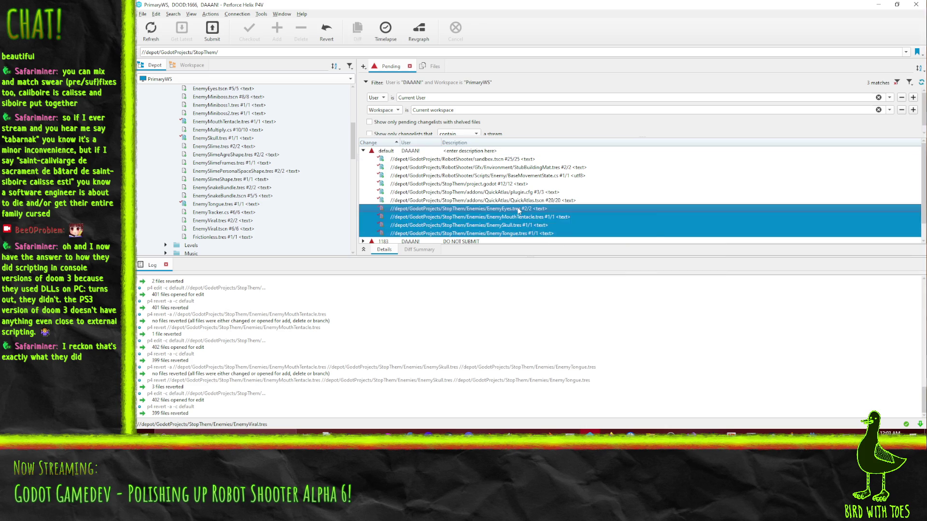
right_click(518, 208)
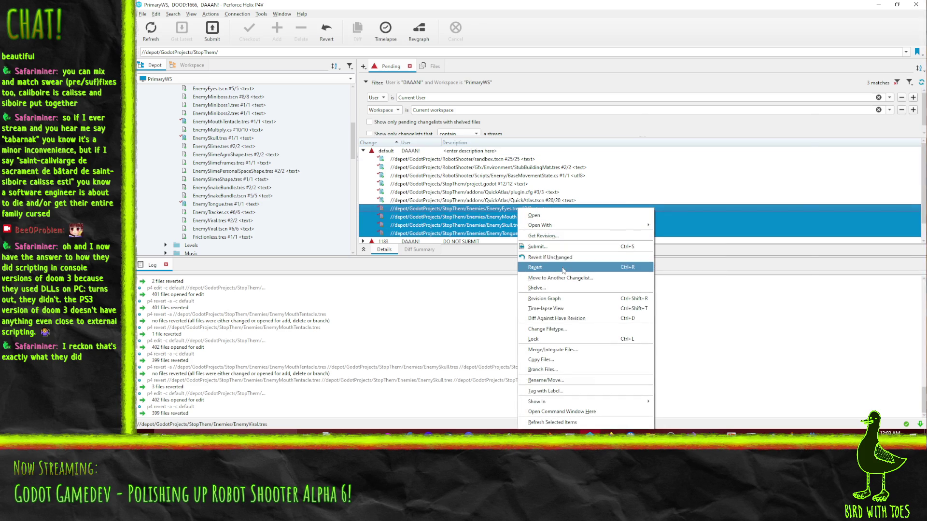
click(563, 267)
click(751, 311)
key(alt+Tab)
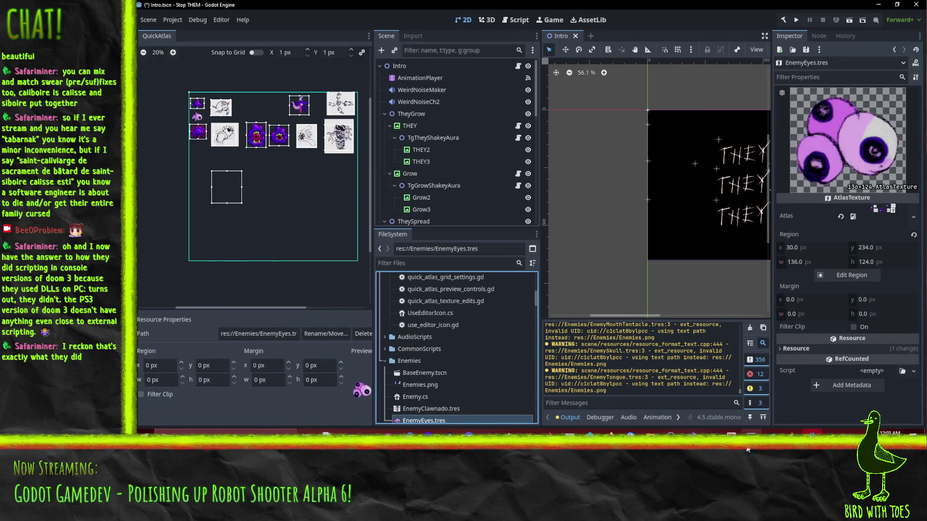
Step: Move the Command Prompt window left and run git status
click(752, 432)
drag(706, 104, 404, 83)
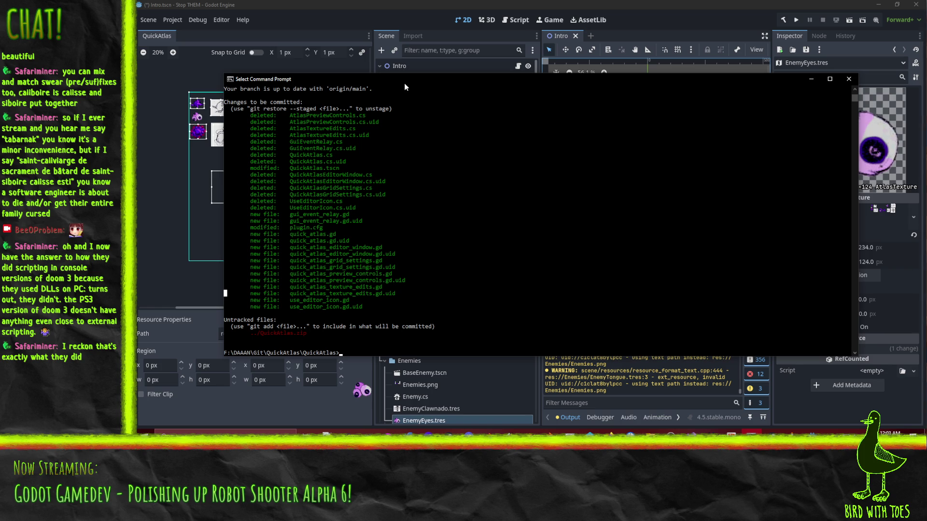
text(gitus)
key(Return)
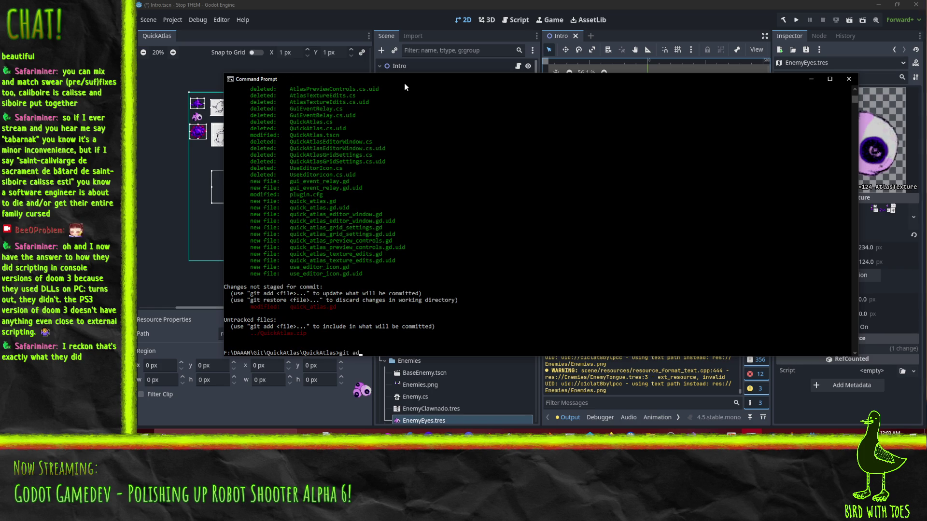
Step: Stage quick_atlas.gd, run git commit, and begin the 'Rewrite the entire plugin using GDScript' message
key(Tab)
key(Return)
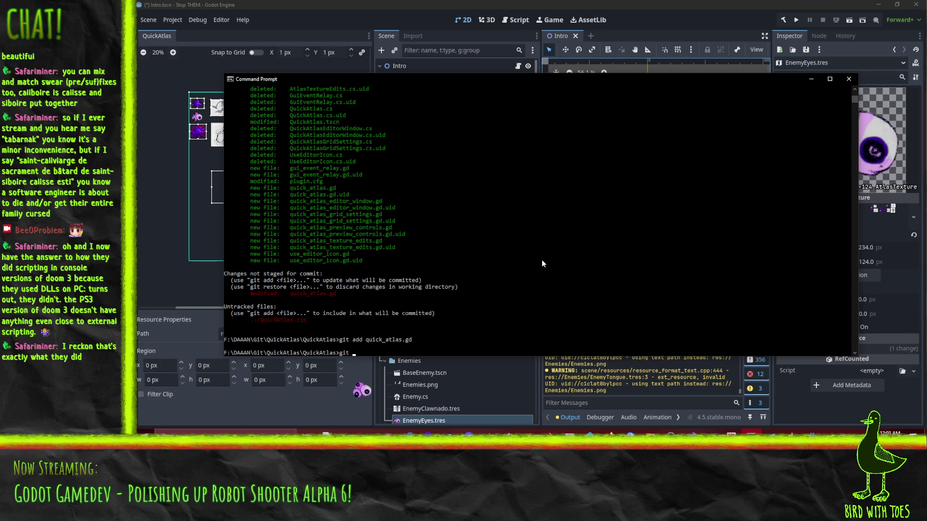
text(commit)
key(Return)
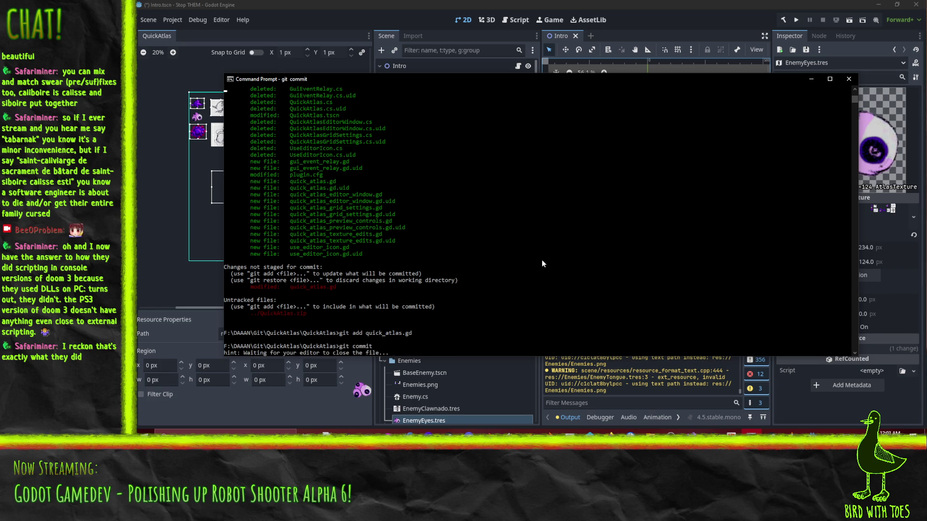
key(shift+r)
text(-)
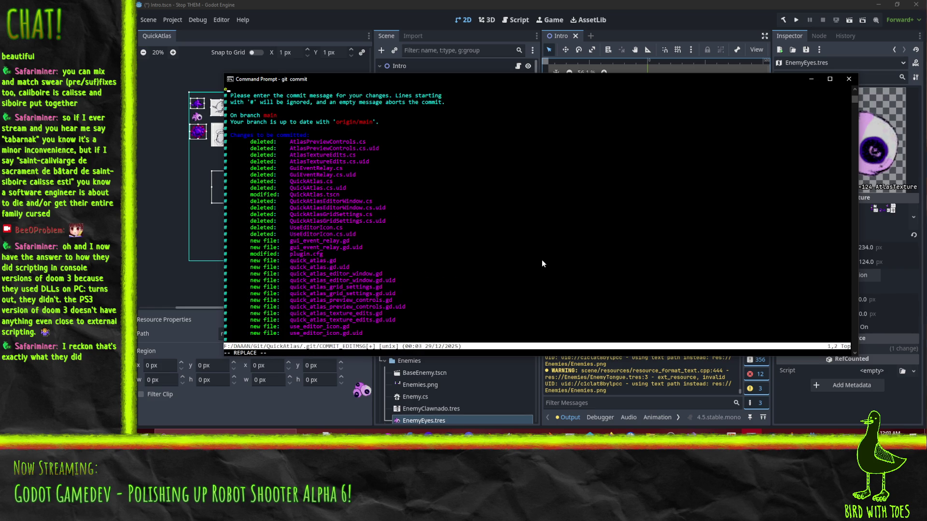
text(ite the)
text(ire)
text(ugin)
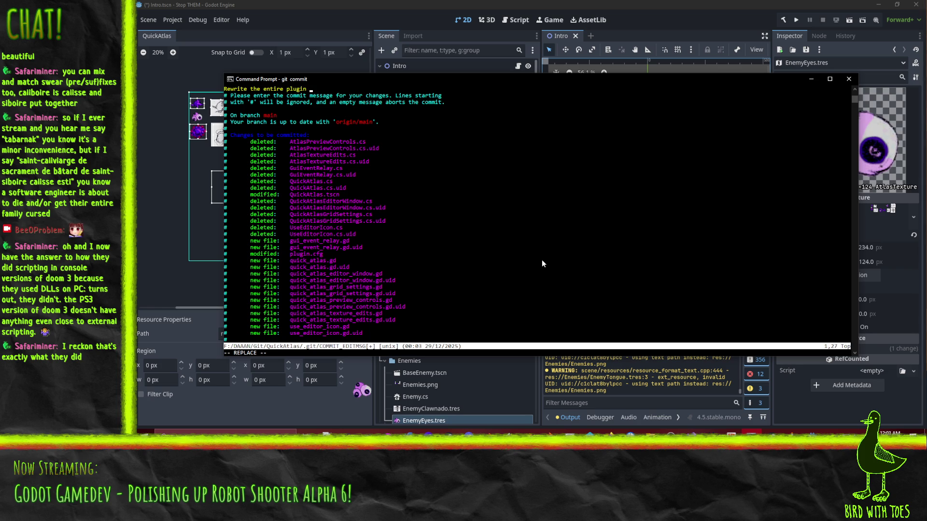
text(using GD)
text(Script)
Step: Add 'breaks a few features' and a note that filesystem change detection is too sensitive
key(Return)
key(Return)
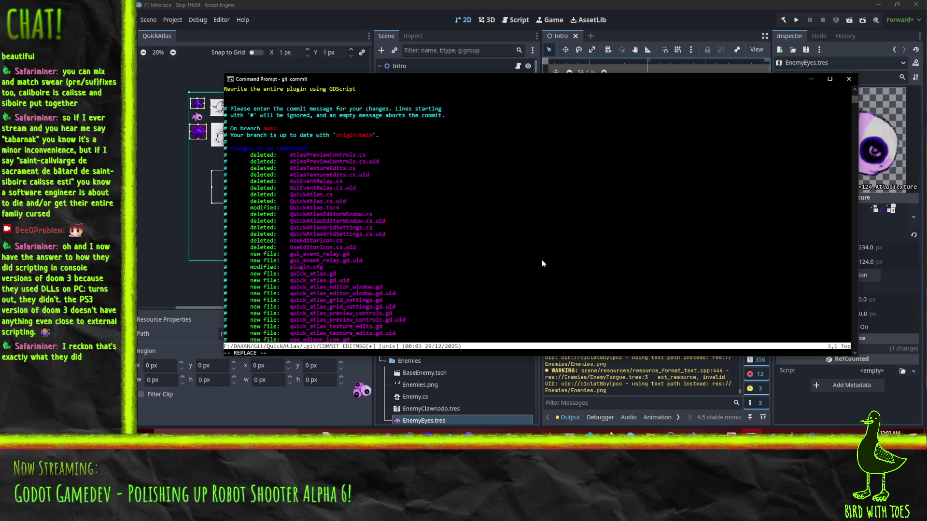
text(Thisbreaks a few features)
key(Return)
text(- Filess)
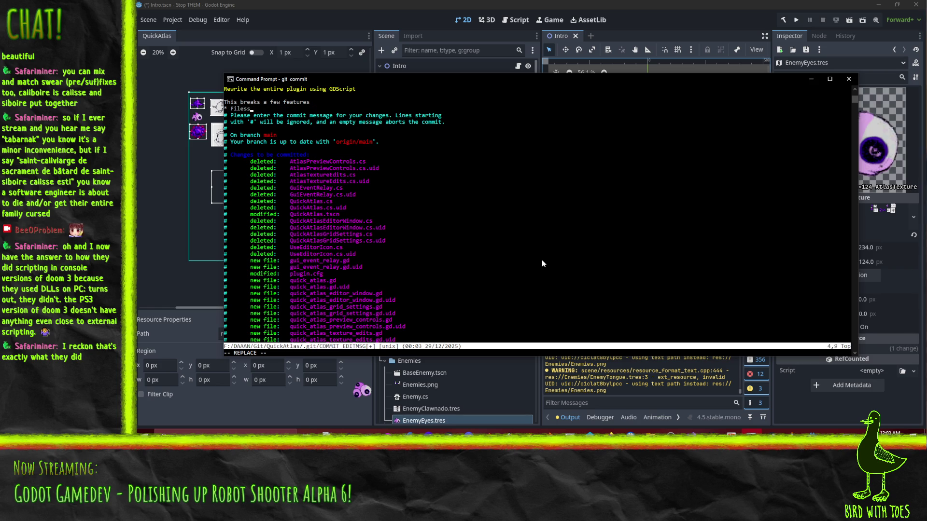
key(BackSpace)
text(stem rescan on)
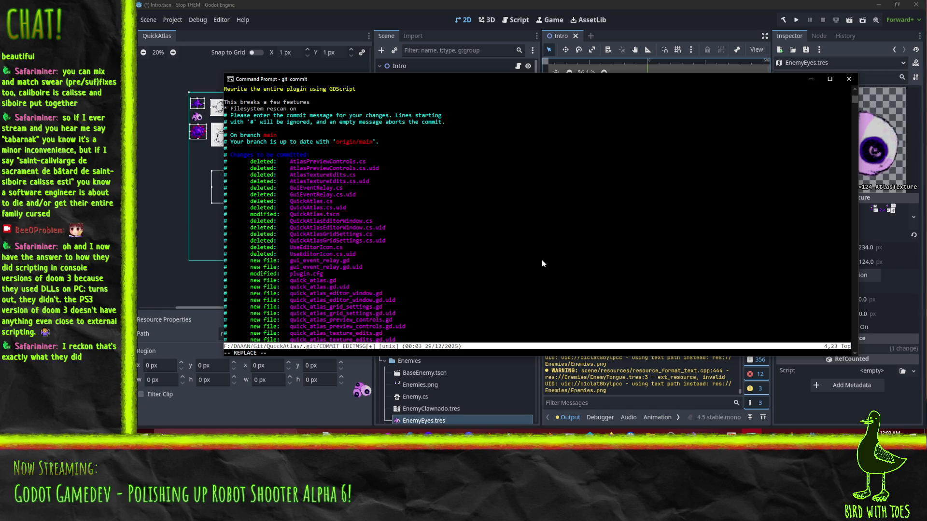
text(trea)
text(al changes ()
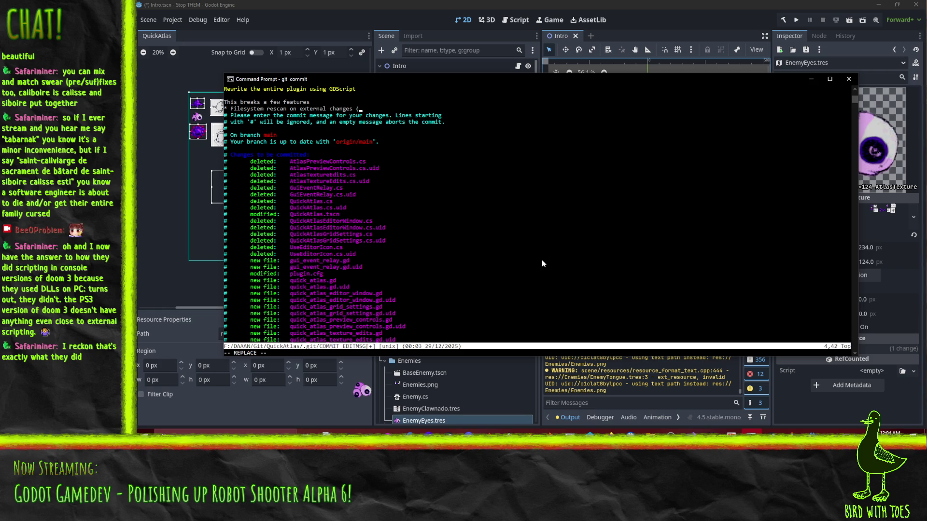
text(detection is too sensitive)
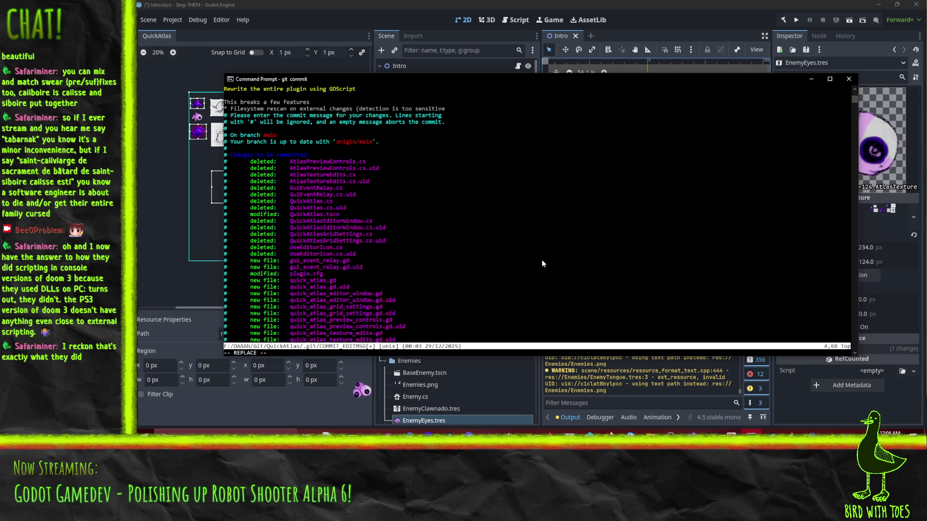
text())
key(Return)
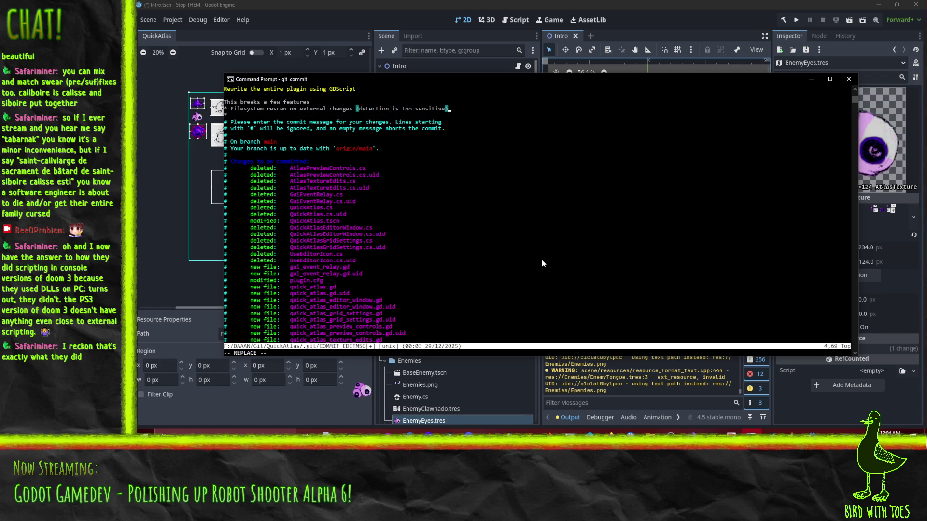
Step: Add notes on Godot 4.5, broken undo/redo and other issues, then save and quit vim
text(as   of godot 4.5))
key(Return)
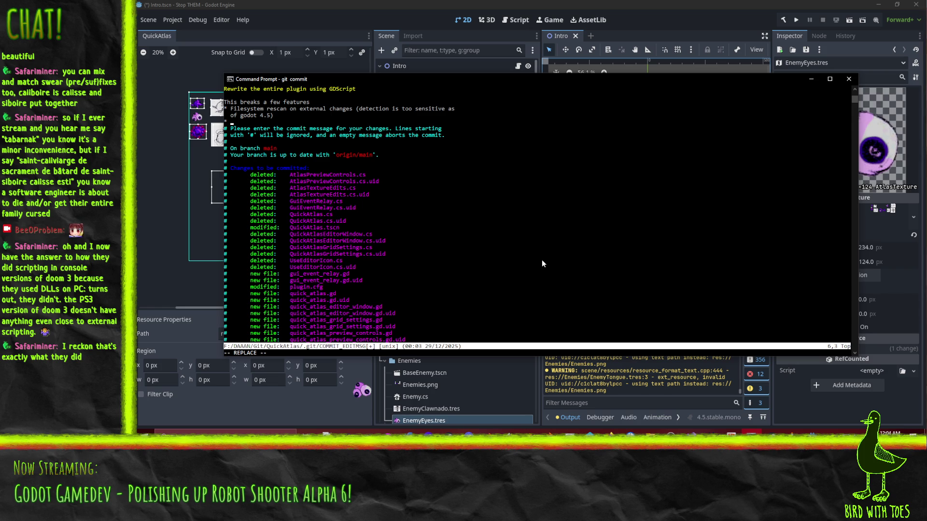
text(Some undo)
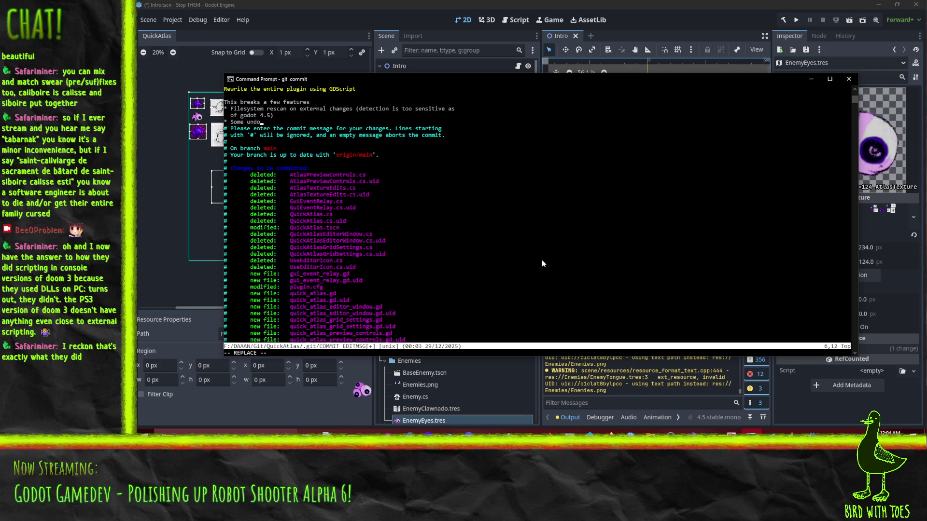
text(/redo actions aren't quite w)
text(orking right)
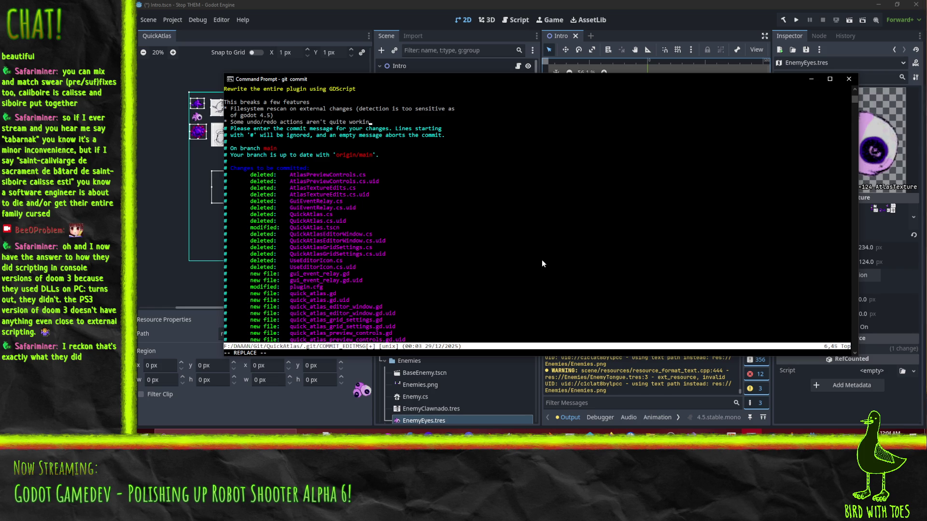
key(Return)
text(*)
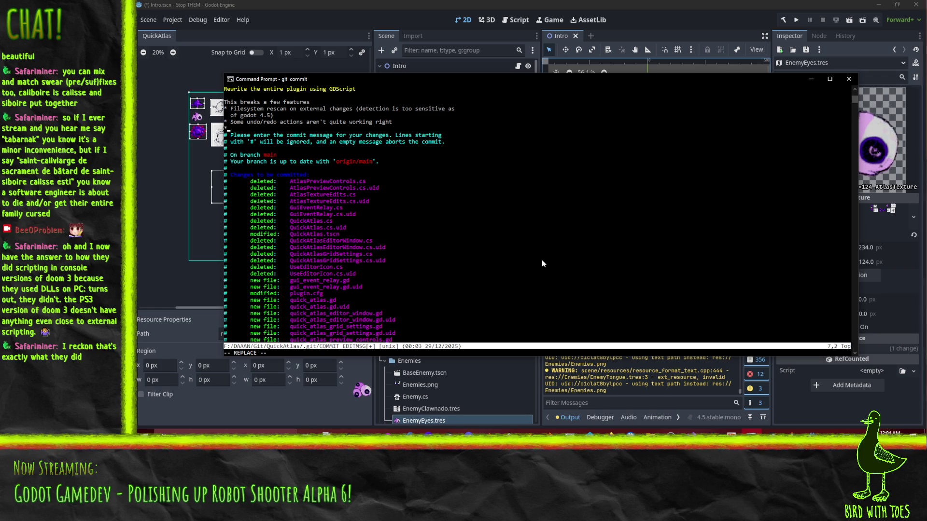
text( Maybe other tuff, i dunno)
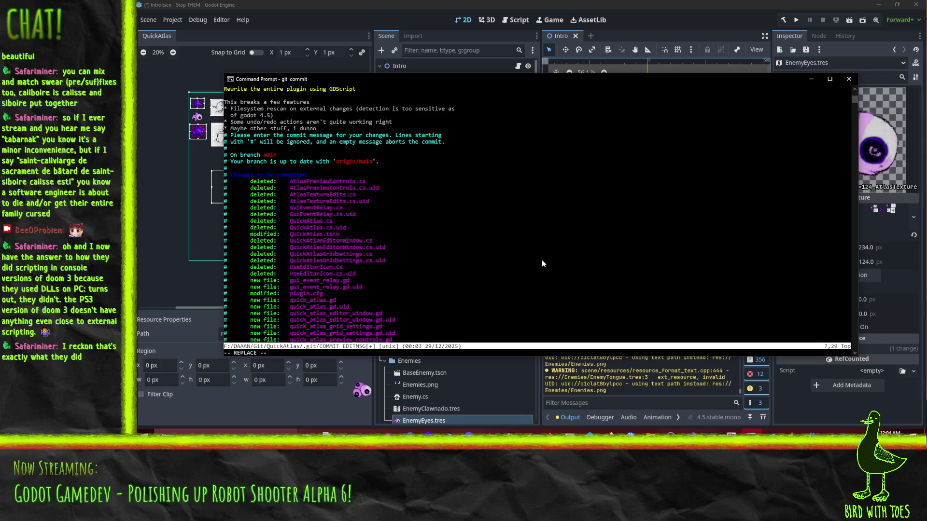
key(Escape)
text(q)
key(Return)
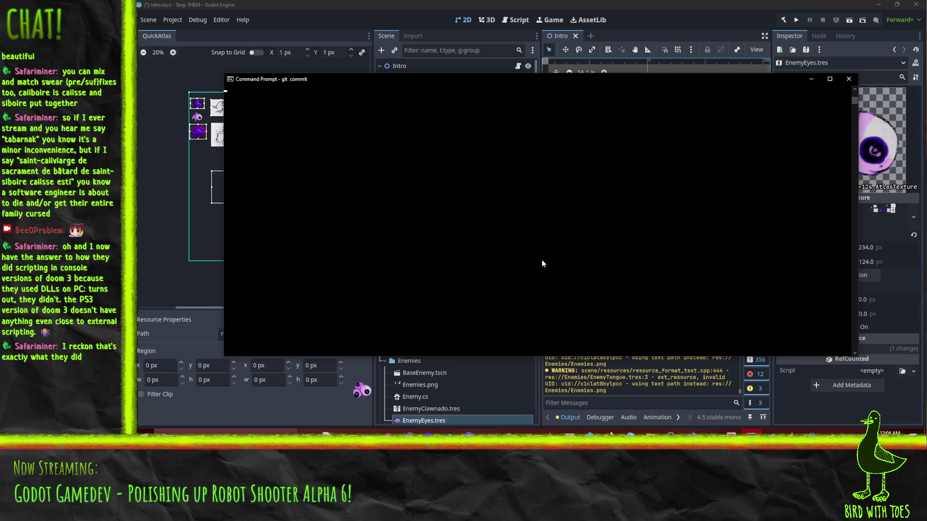
Step: Run git push, enter the SSH key passphrase, then switch to the Godot String docs in Firefox
text(git push)
key(Return)
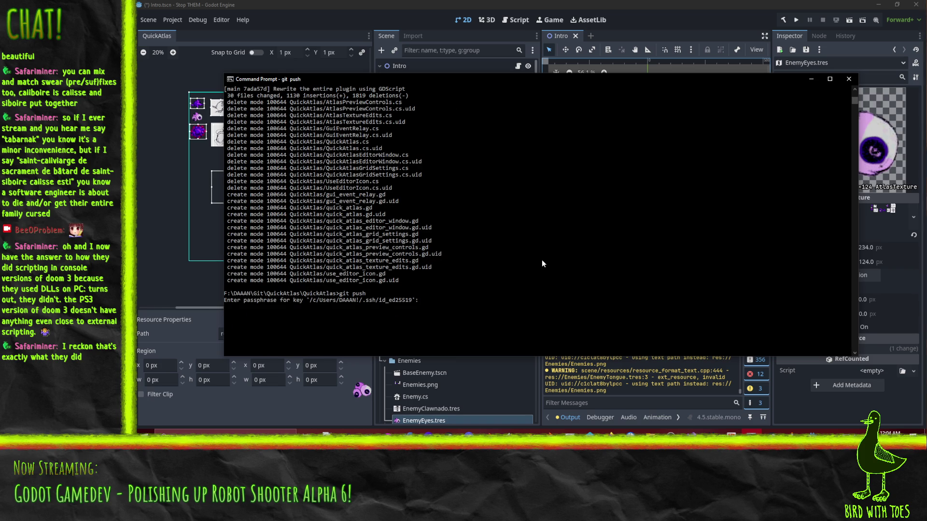
key(Return)
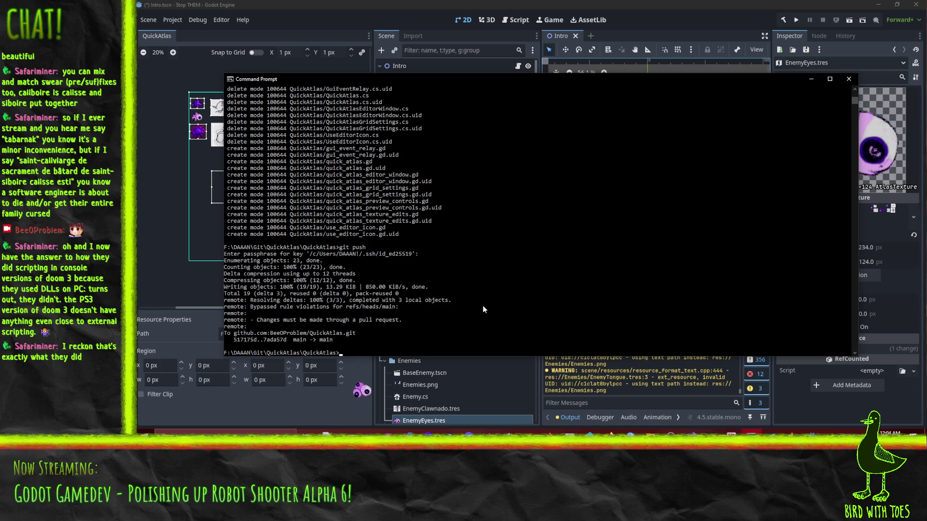
mouse_move(609, 432)
click(586, 398)
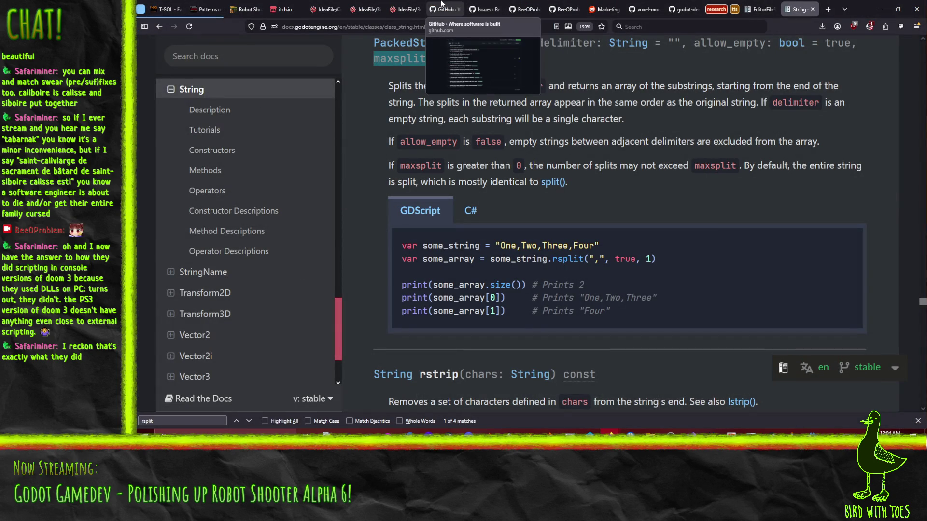
Step: Open issue #35 'Convert project to GDScript' and close it
click(463, 3)
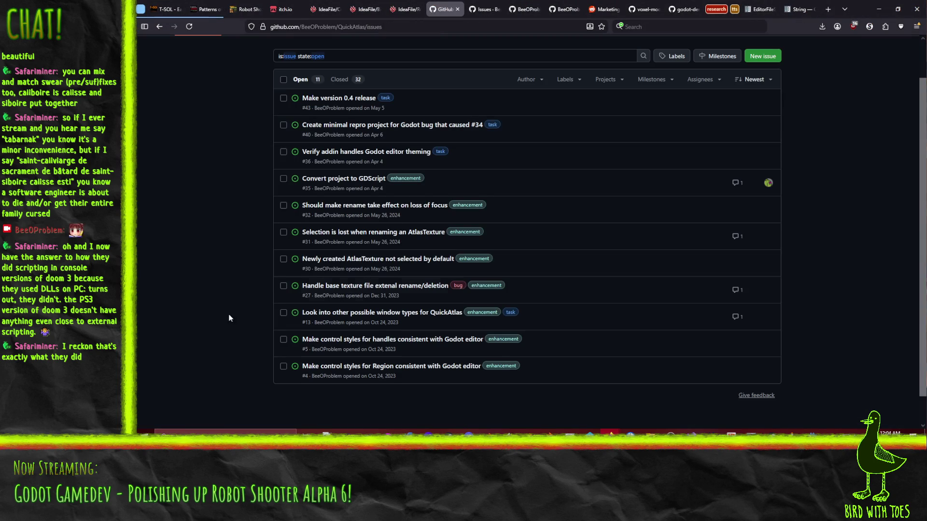
click(188, 31)
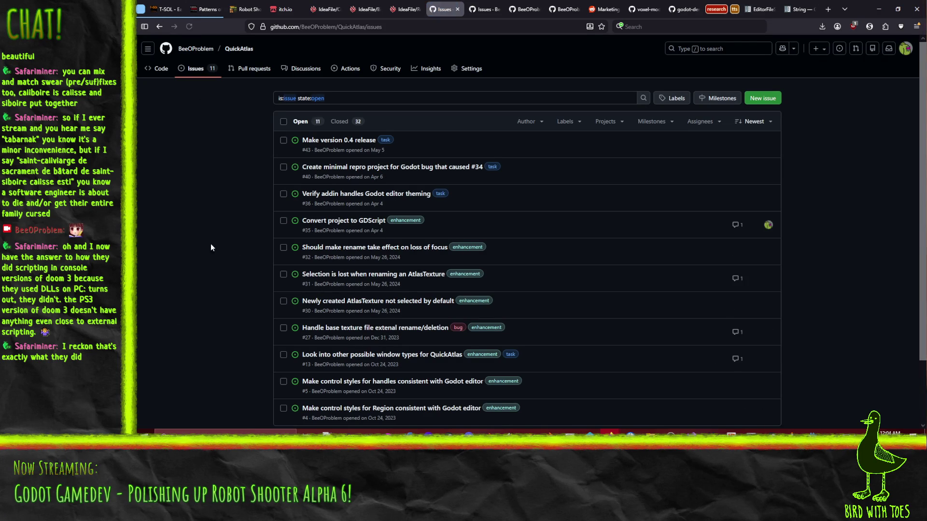
click(333, 221)
scroll(206, 287, down, 2)
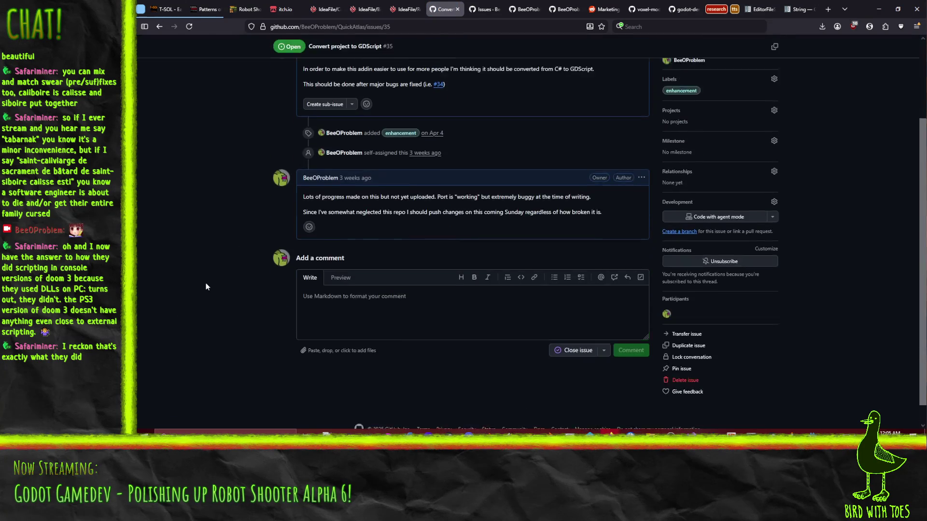
scroll(193, 283, up, 3)
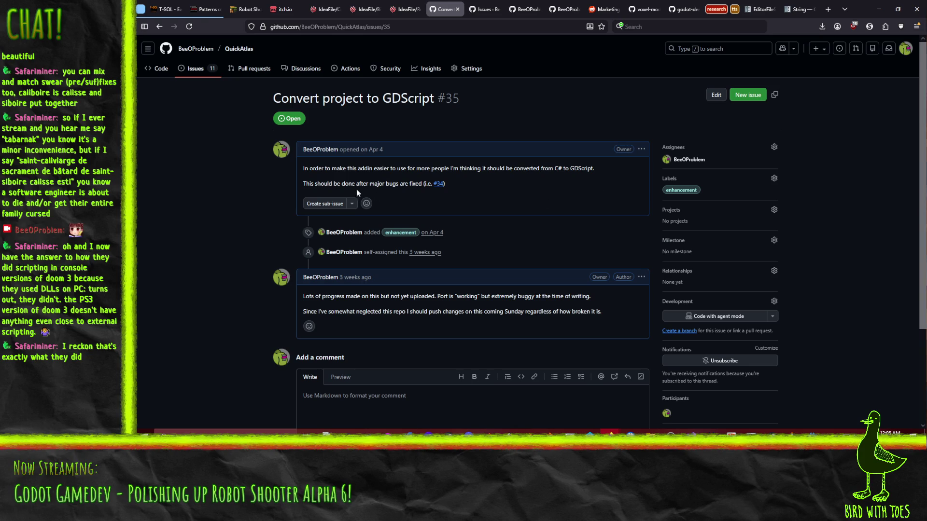
scroll(375, 207, down, 3)
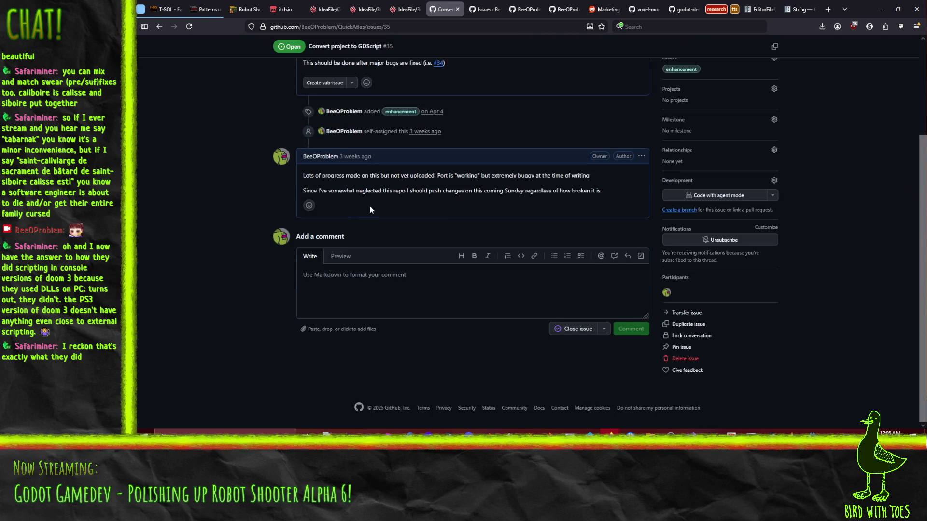
click(604, 329)
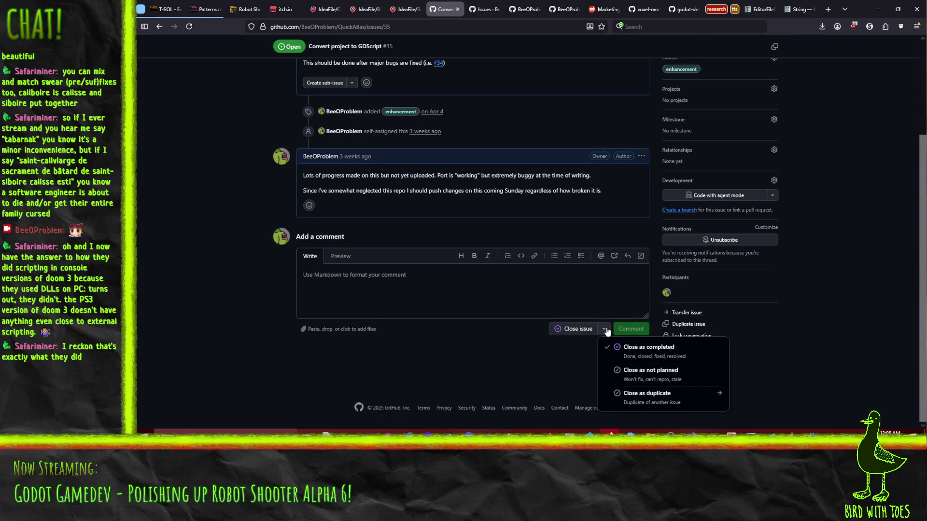
click(670, 351)
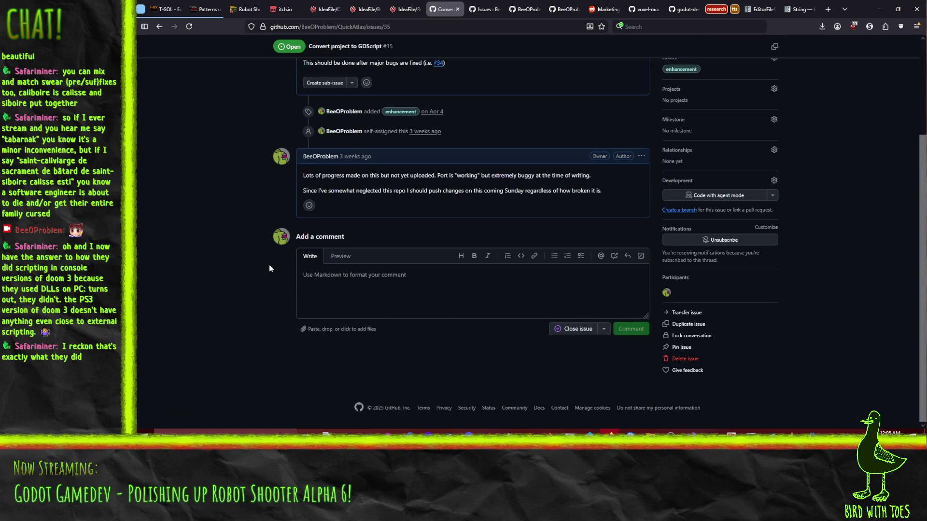
click(570, 329)
Step: Review the remaining open issues, then go to the repository's Code page
scroll(221, 274, up, 10)
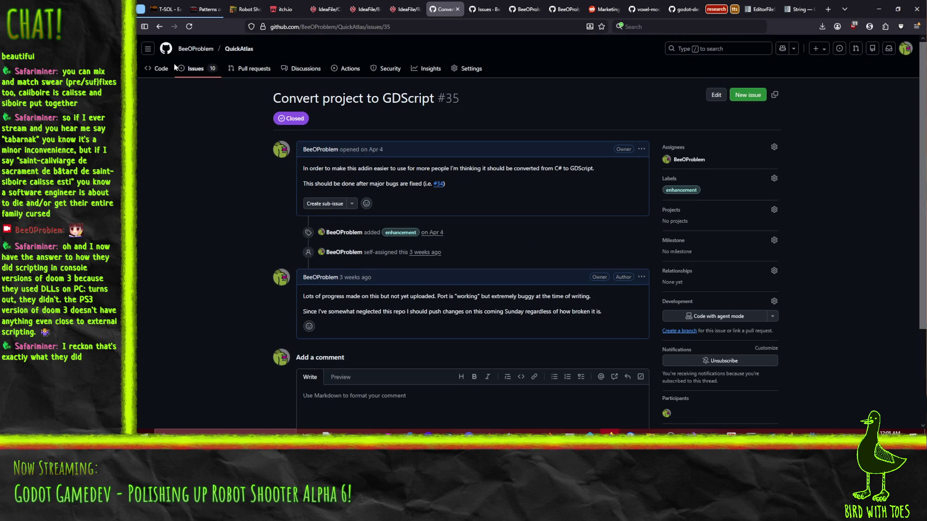
click(195, 68)
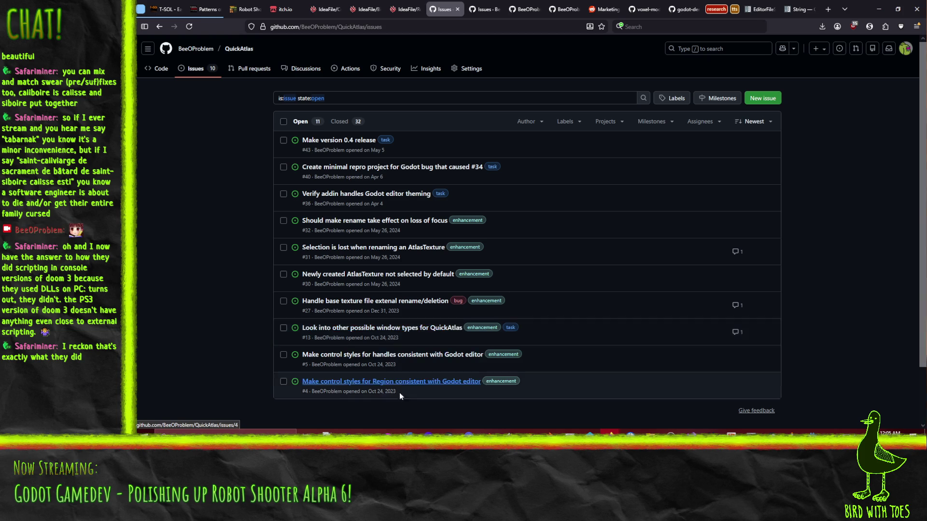
mouse_move(392, 361)
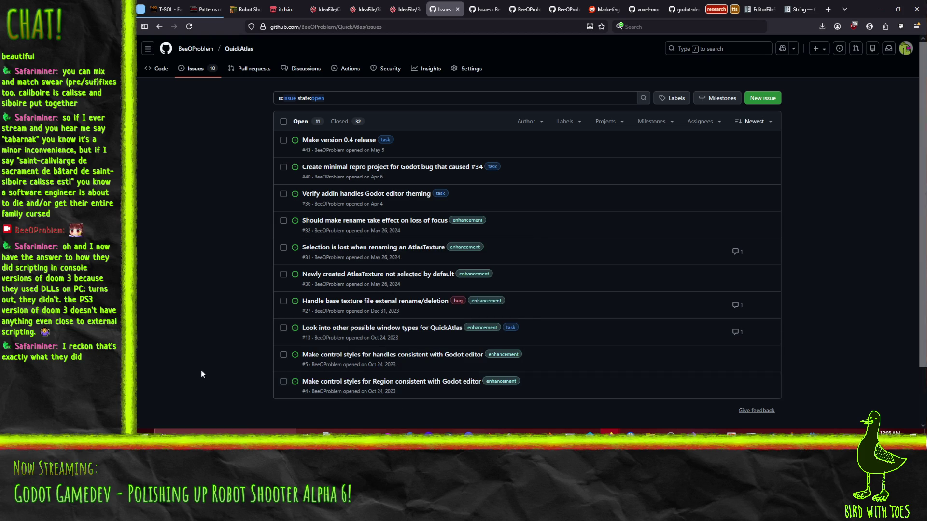
mouse_move(409, 227)
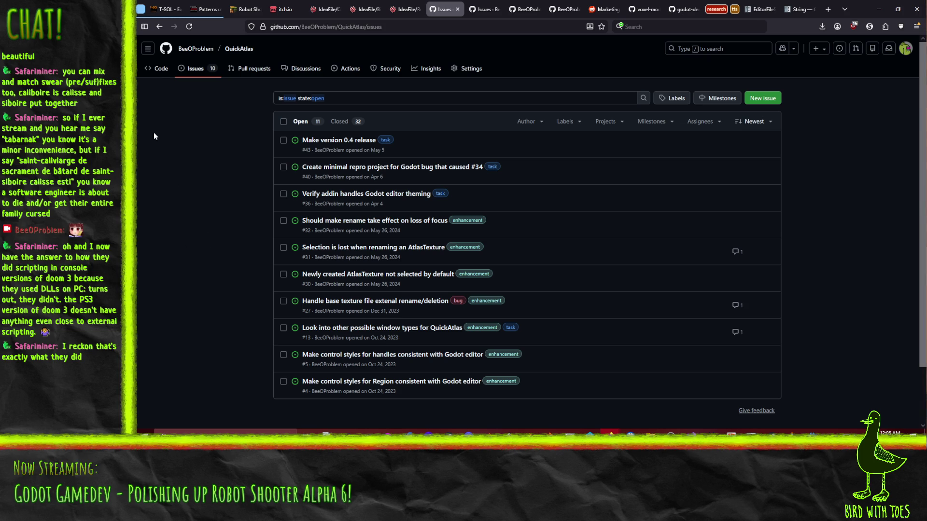
click(156, 68)
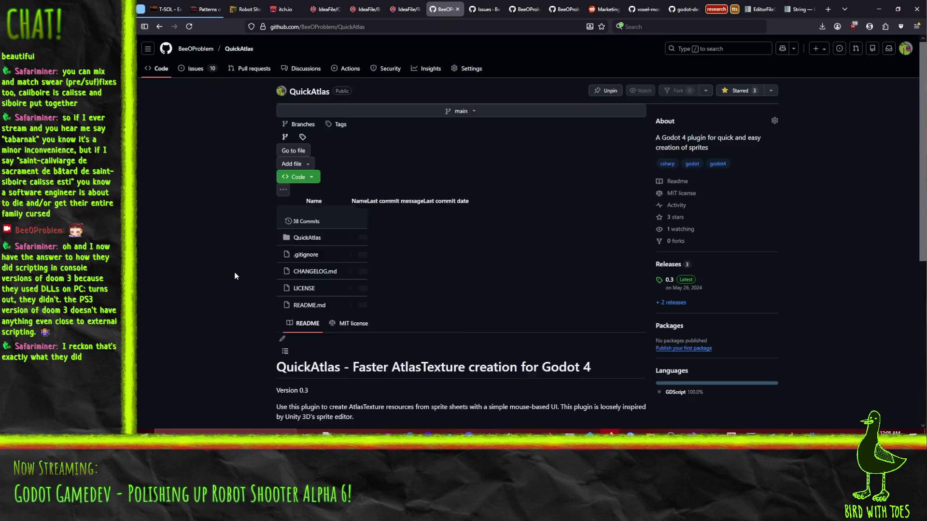
Step: Scroll through the QuickAtlas README, open the Issues list, and start a new issue
scroll(222, 224, down, 4)
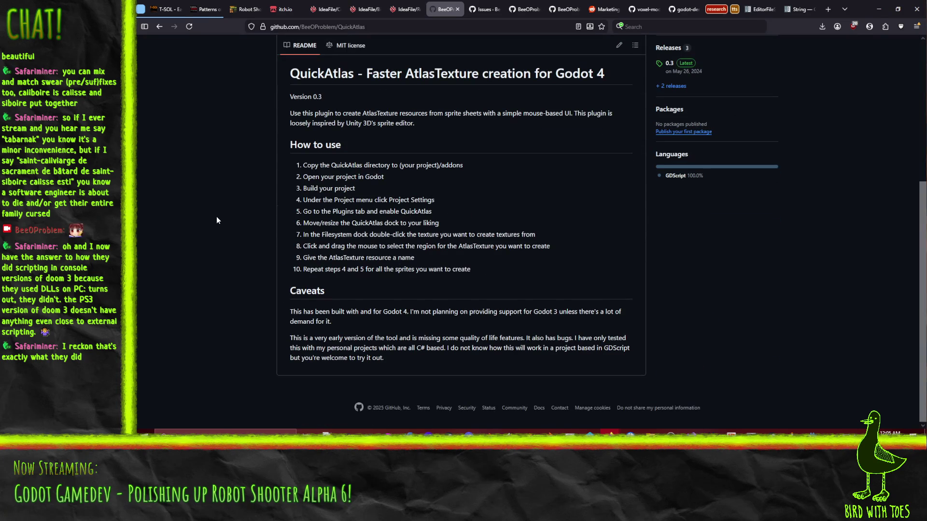
scroll(223, 221, up, 3)
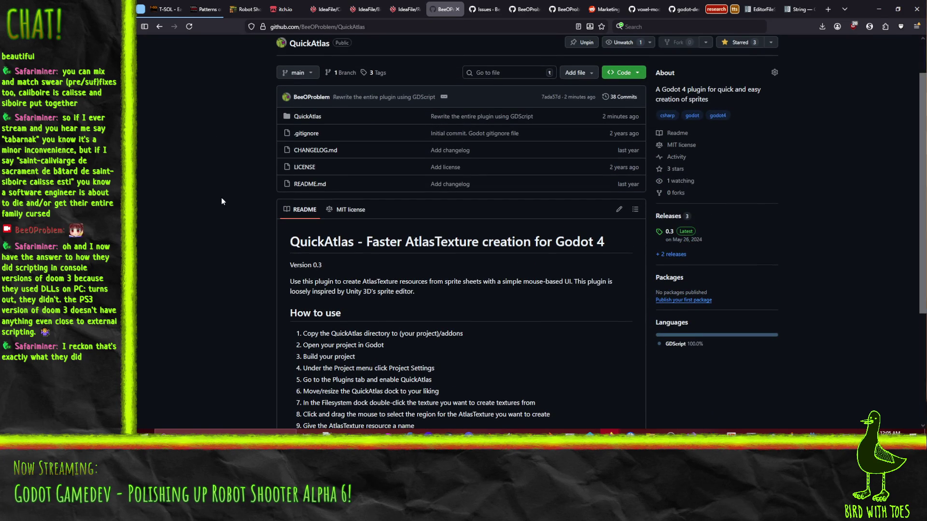
scroll(222, 201, up, 1)
click(197, 68)
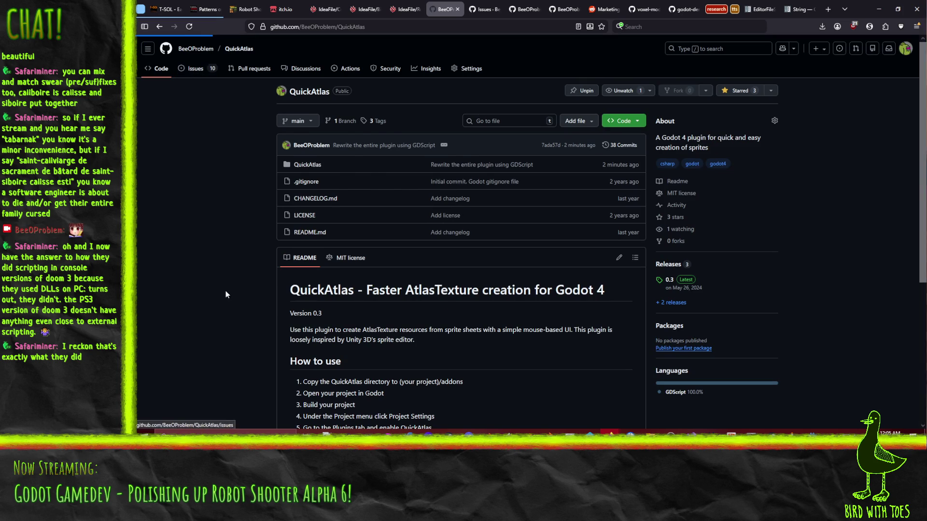
click(763, 98)
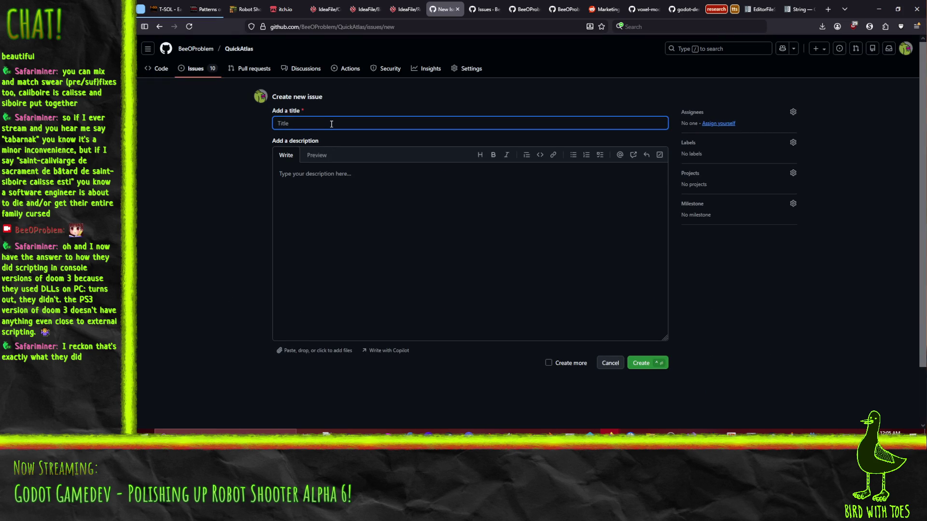
Step: Title the new issue 'Add screenshot/animated gif demonstrating use'
text(Add an)
key(BackSpace)
key(BackSpace)
text(s)
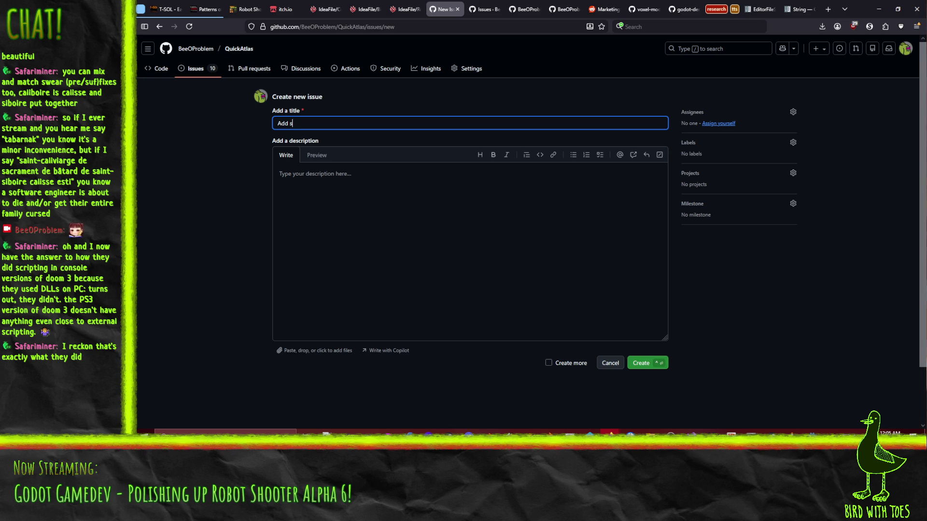
text(creenshot/animated gif demonstrating usa)
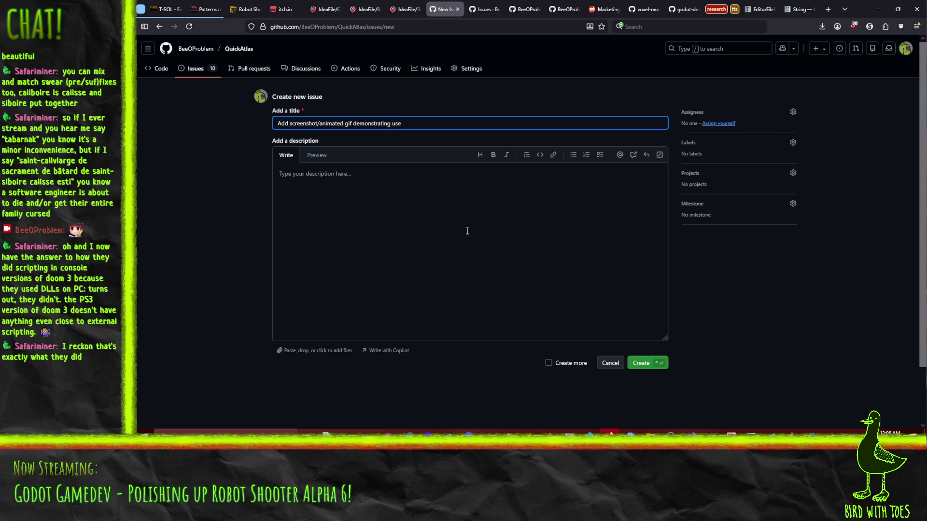
Step: Label the issue documentation and task, leaving no milestone
click(793, 143)
click(728, 217)
scroll(750, 277, down, 3)
click(724, 246)
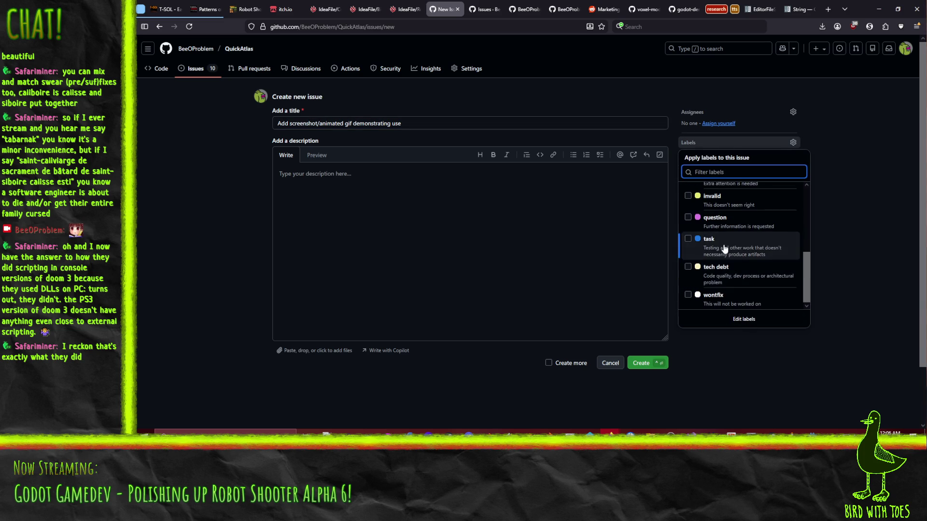
click(461, 244)
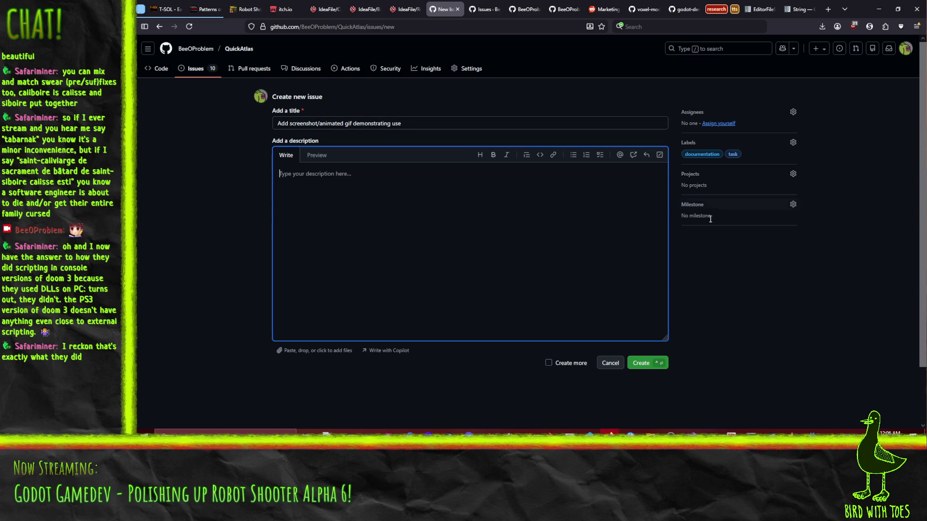
click(793, 204)
click(358, 205)
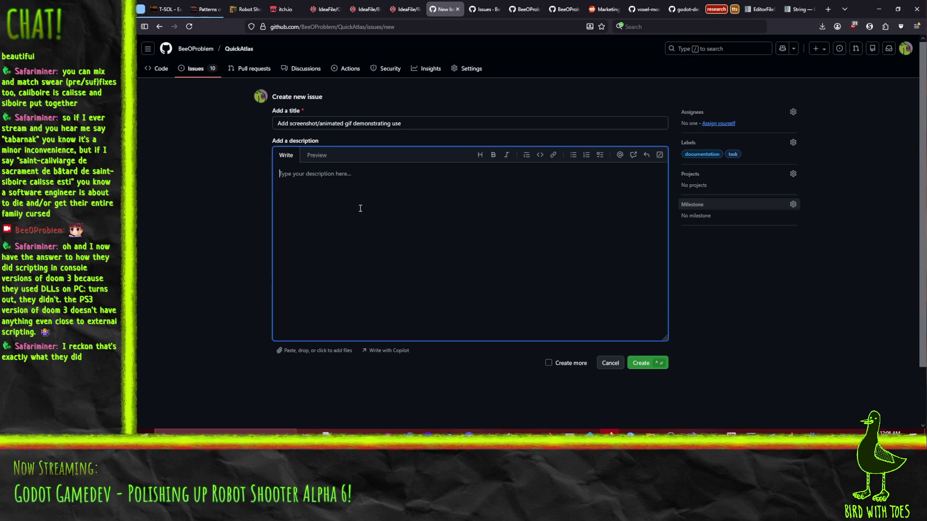
Step: Describe a drag-and-drop sprite-sheet slicing demo plus addon screenshot, and submit the issue
text(As)
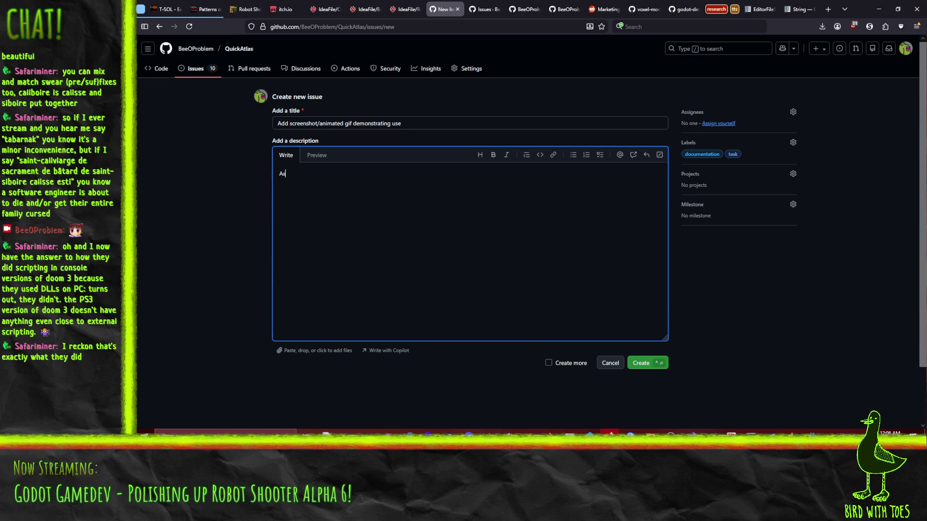
text( de)
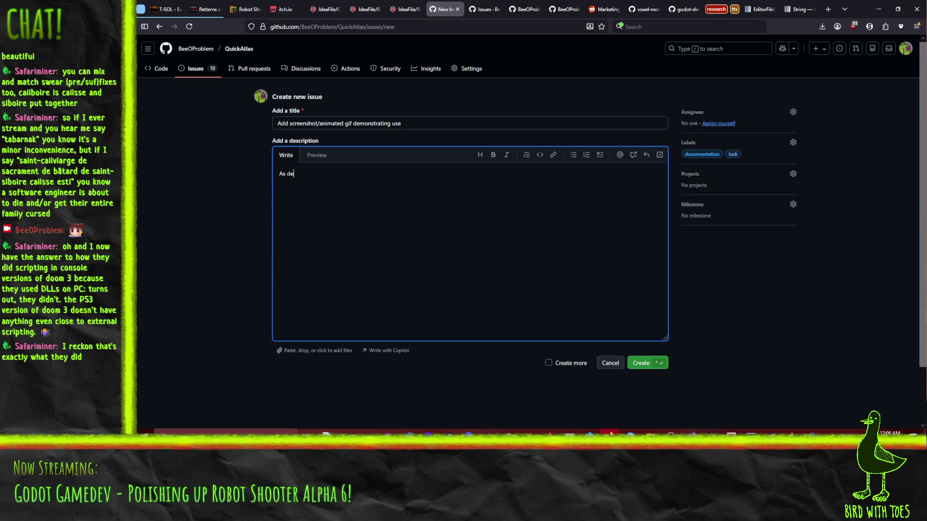
text(scribed in the title. )
text(Show drag and drop to slice a sprite out of the sprite shee)
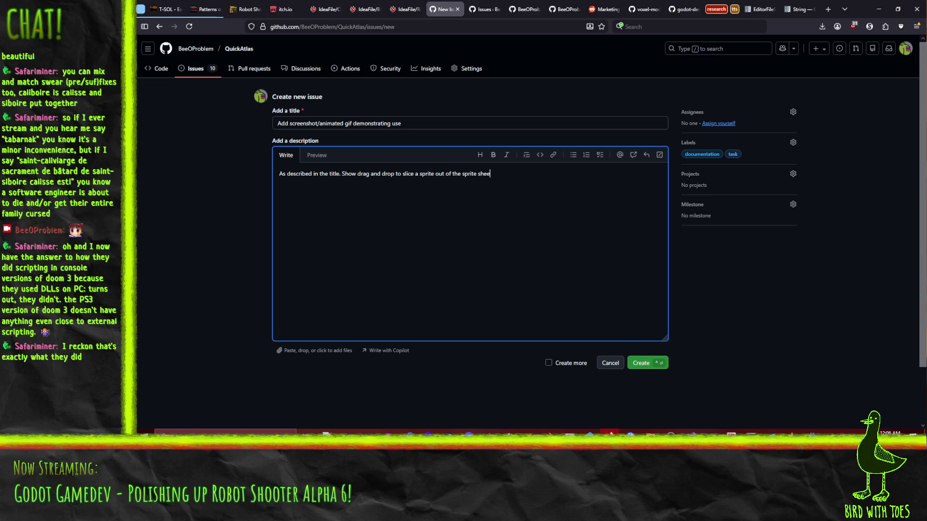
key(BackSpace)
key(BackSpace)
key(BackSpace)
text(a sprite sheet. Also a s)
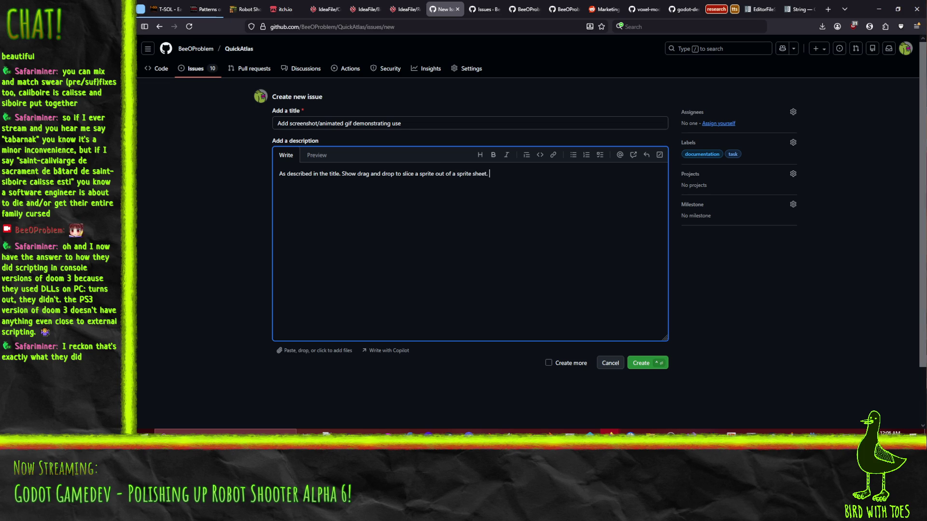
text(creenshot of the a)
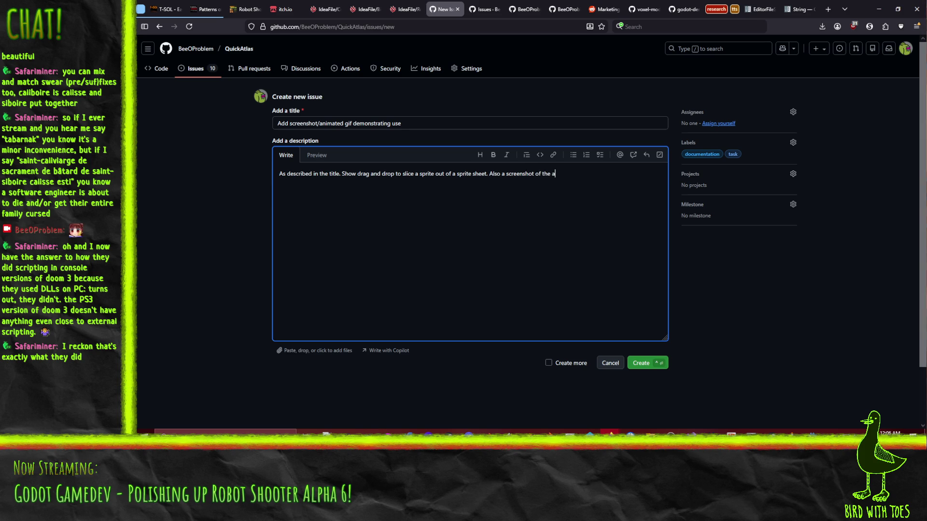
key(BackSpace)
text(addin)
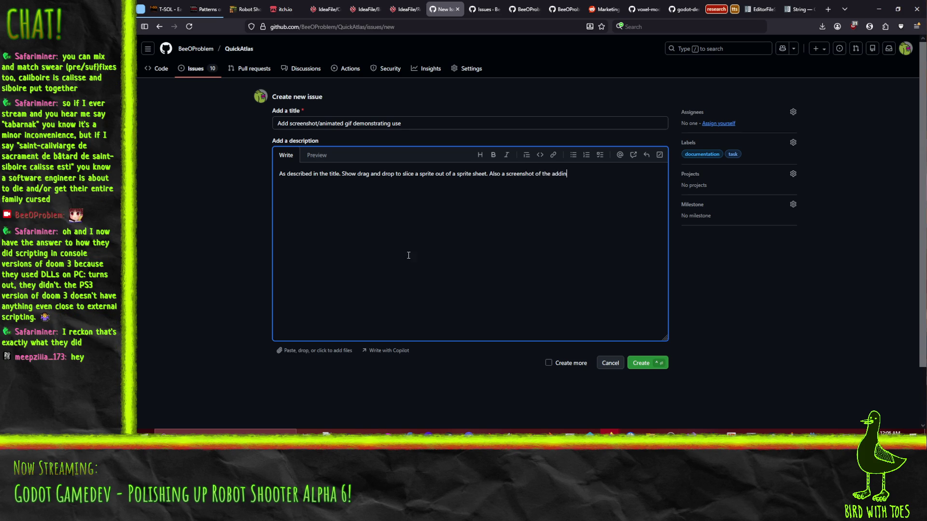
click(640, 363)
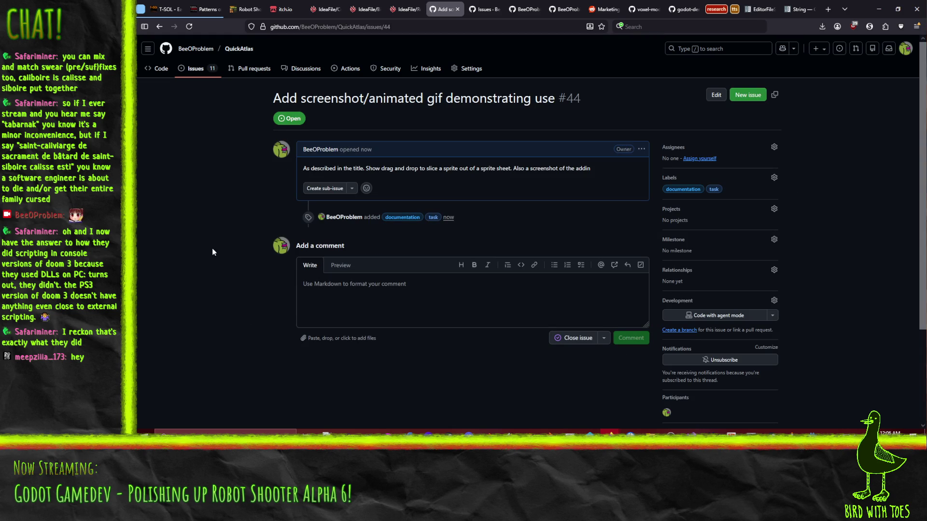
Step: Browse the QuickAtlas issues list and the repository's main code page
click(195, 76)
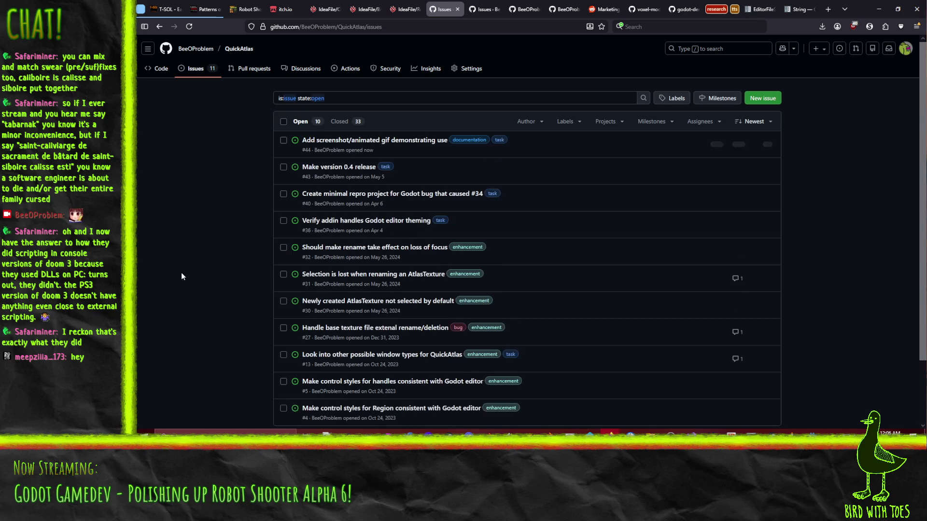
scroll(173, 262, down, 3)
scroll(172, 262, up, 3)
click(159, 69)
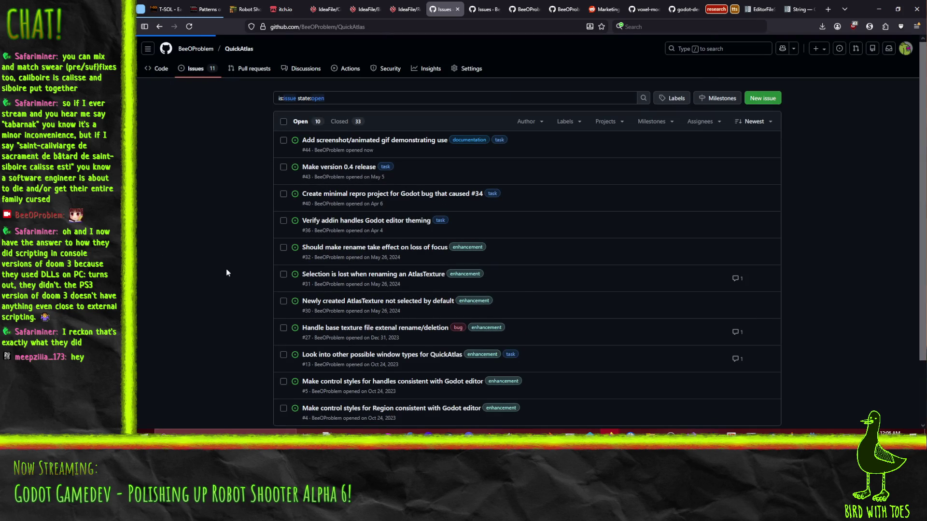
scroll(154, 251, down, 5)
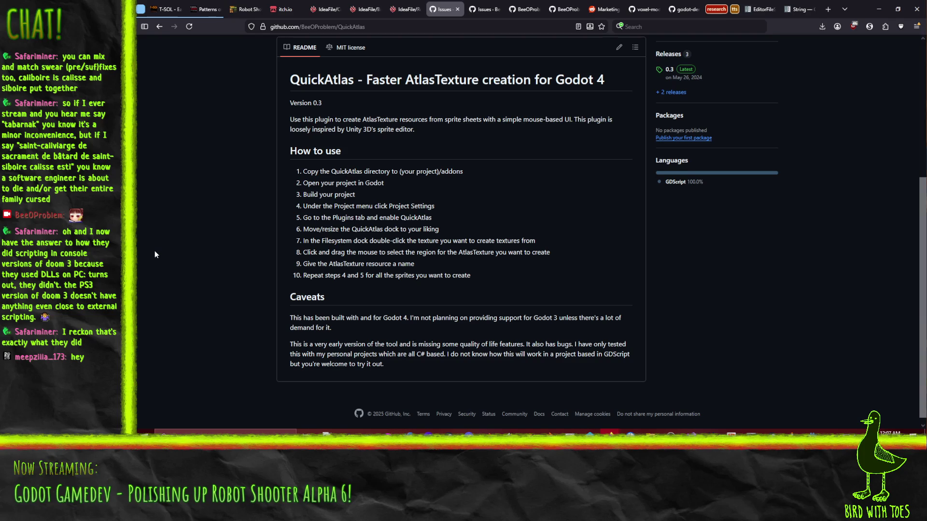
scroll(155, 251, up, 1)
scroll(178, 257, up, 1)
scroll(177, 260, up, 2)
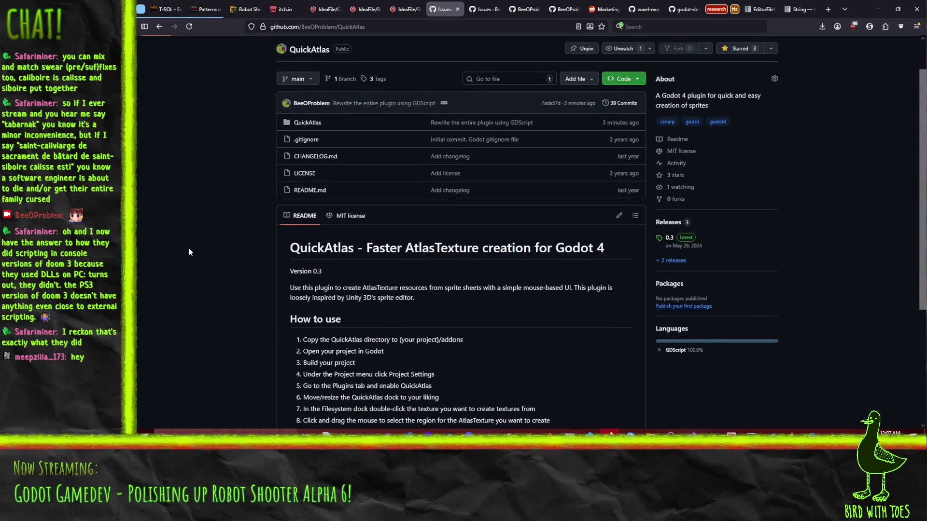
scroll(210, 242, up, 1)
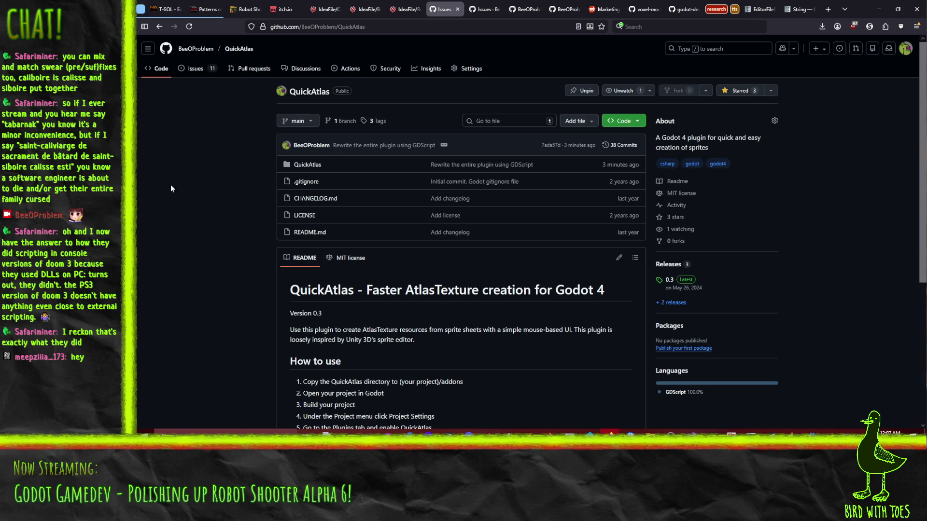
Step: Return to the QuickAtlas issues list (11 open, 33 closed) and start a new issue
key(ctrl+Tab)
key(ctrl+Tab)
scroll(162, 302, up, 1)
scroll(162, 302, up, 10)
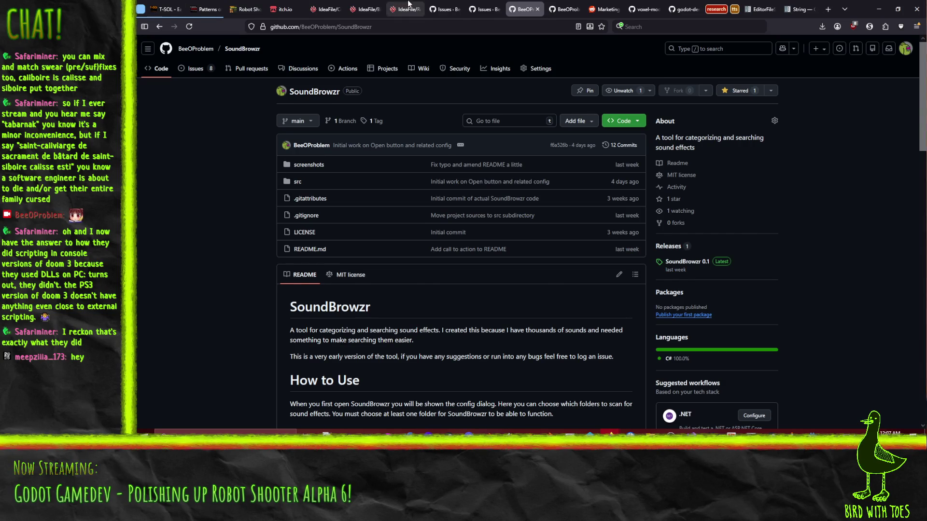
click(444, 8)
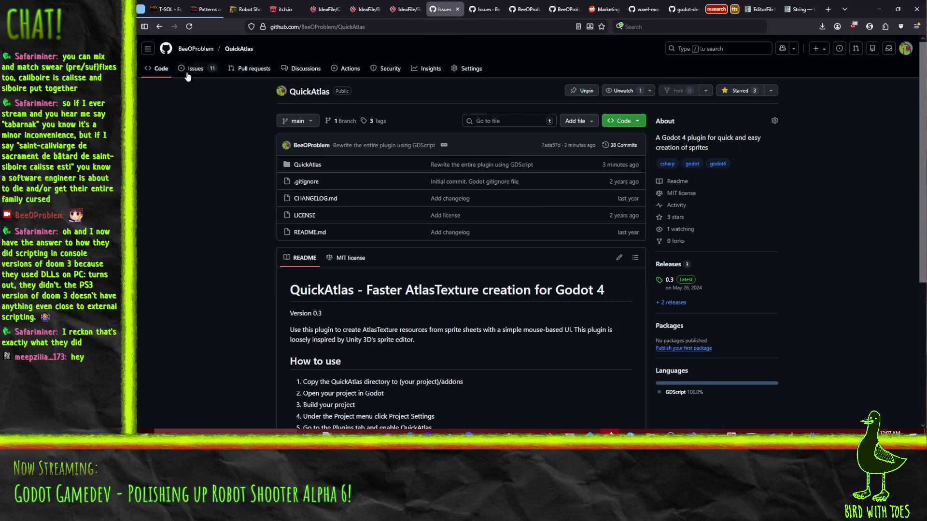
click(203, 74)
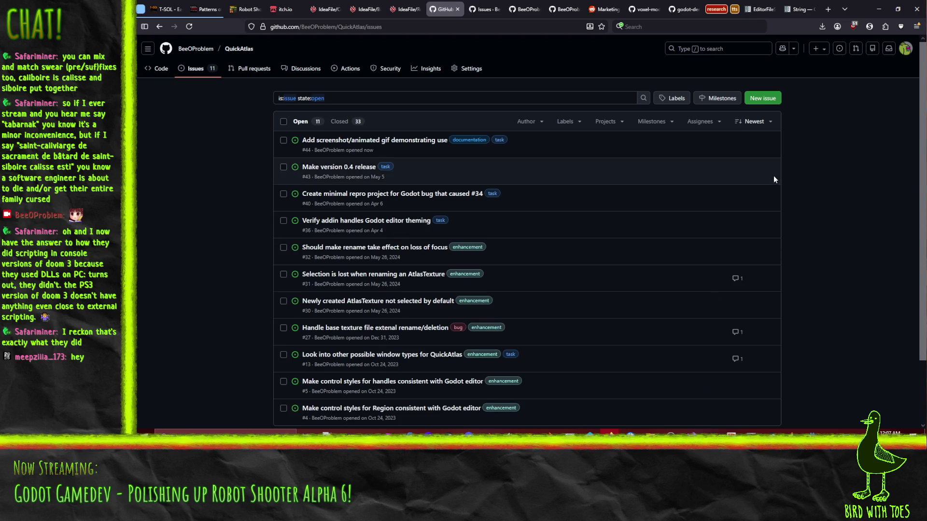
click(764, 102)
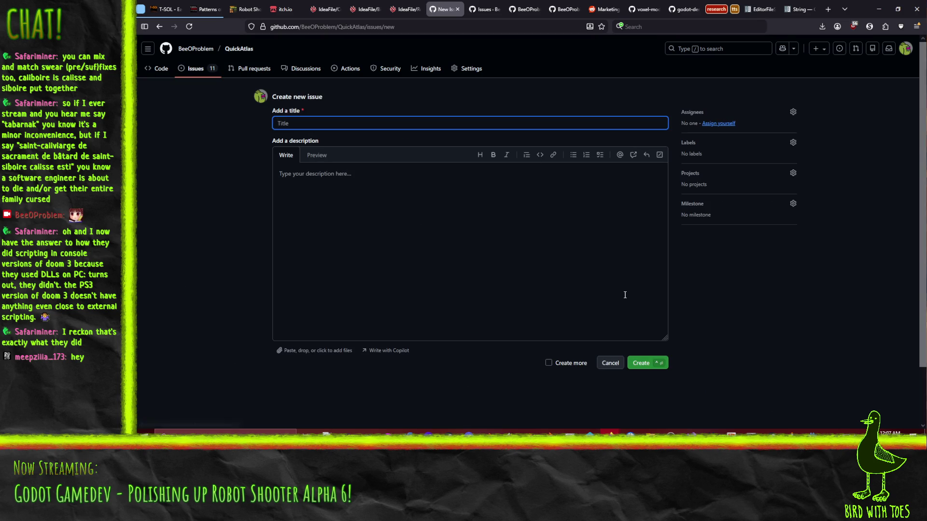
Step: Title the issue 'Undo of some operations is busted' and begin the description with '* Undo'
text(Undo of)
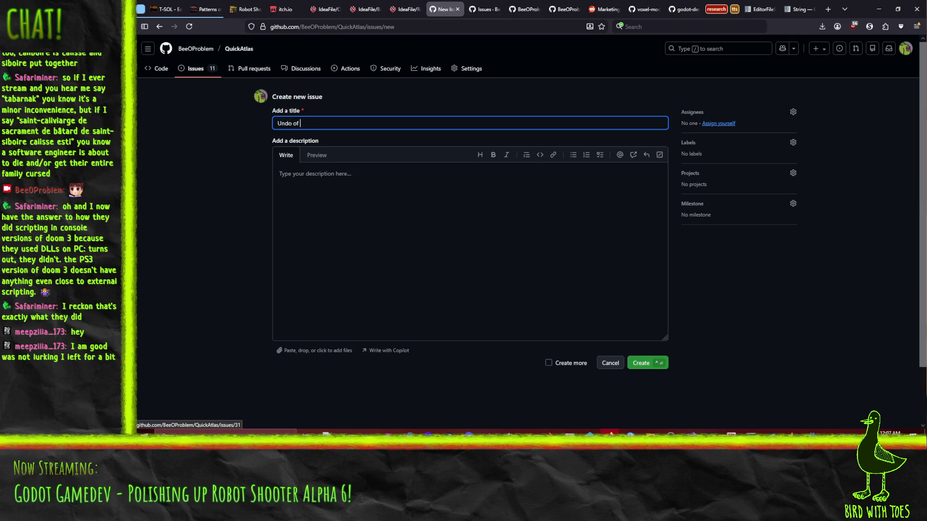
key(BackSpace)
key(BackSpace)
text(of some)
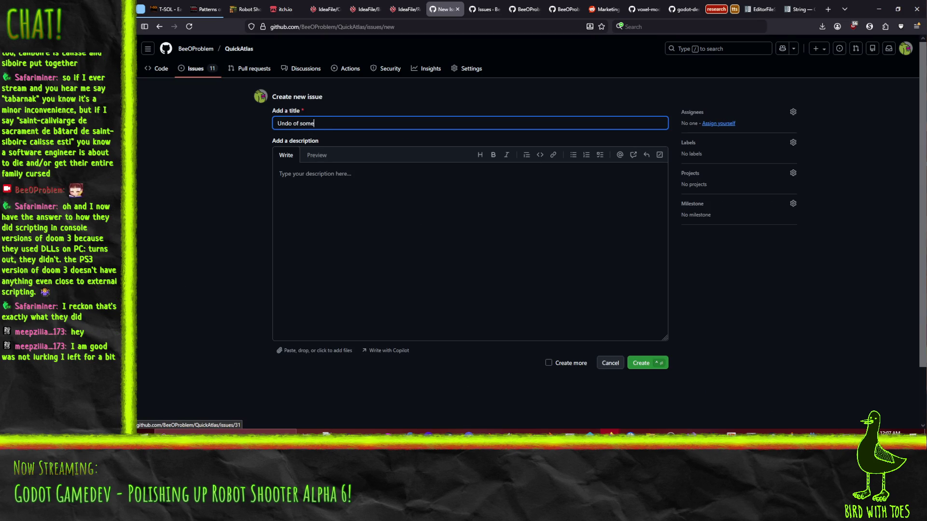
text( operations is bus)
text(ted)
click(560, 297)
text(* Undo)
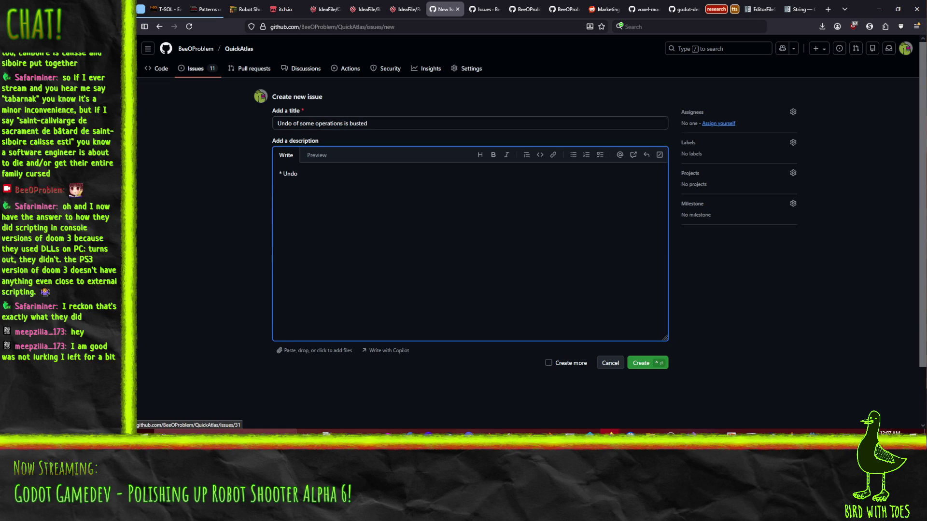
Step: Retitle it 'Some stuff broken by porting' and finish the bullet about undo resetting regions to 0,0,0,0
click(390, 124)
drag(375, 124, 226, 123)
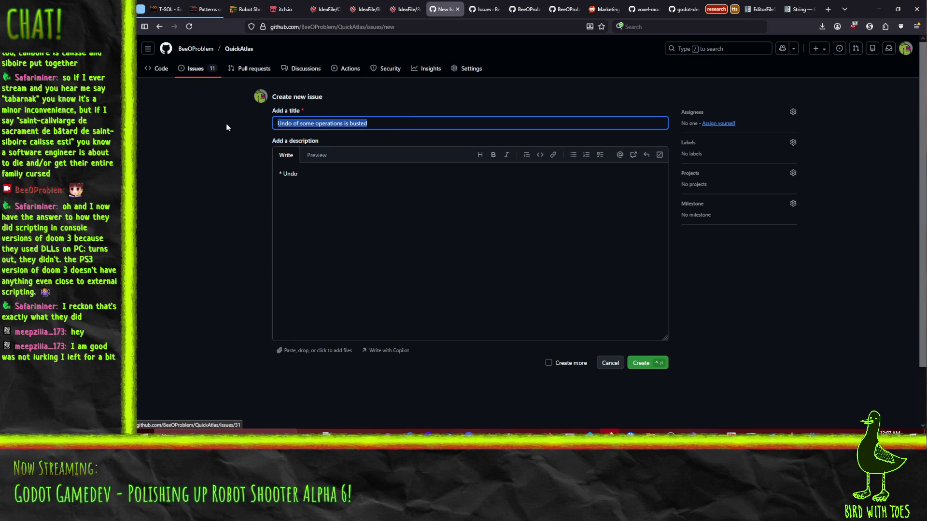
text(Some stuff broken by porting)
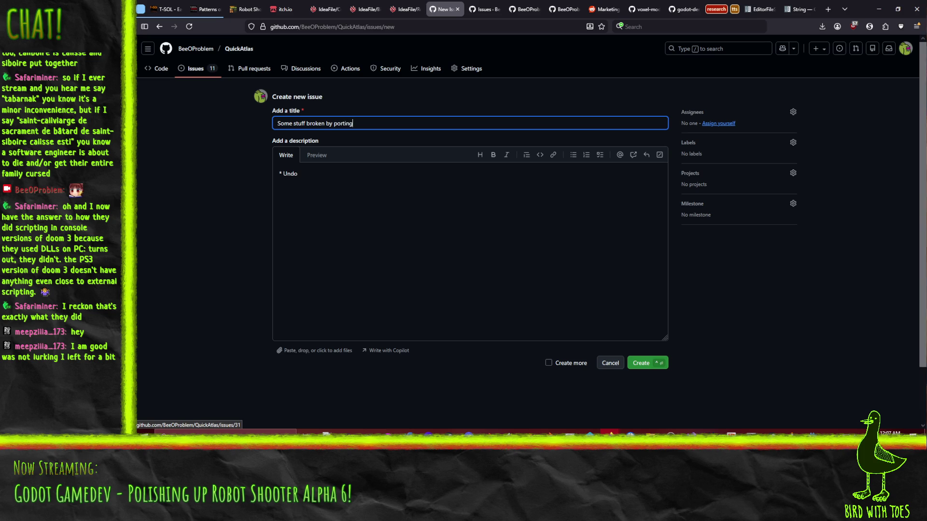
click(303, 179)
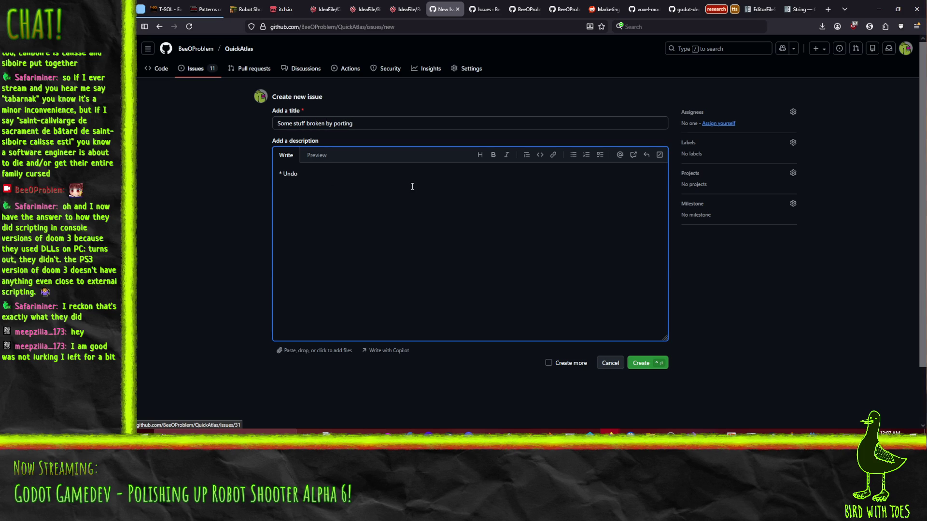
text( of)
text( region change on)
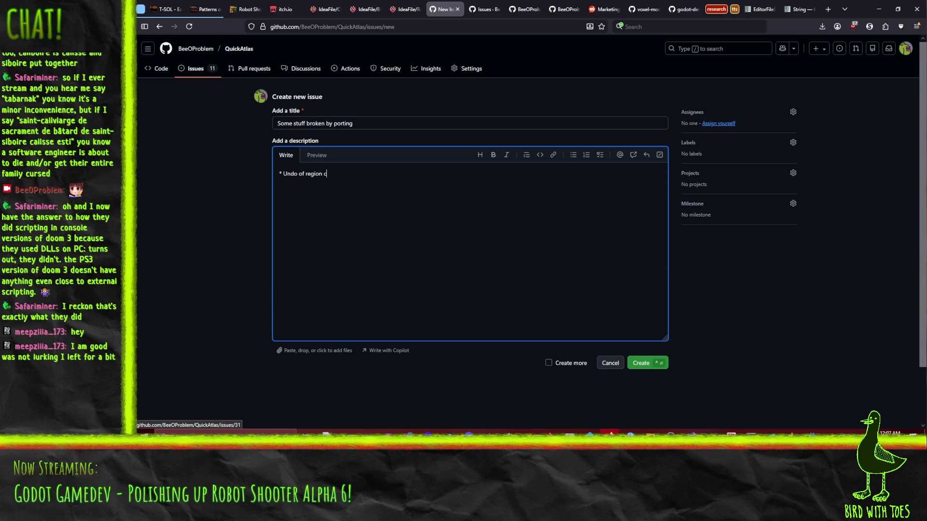
key(BackSpace)
key(BackSpace)
key(BackSpace)
text((on first loa)
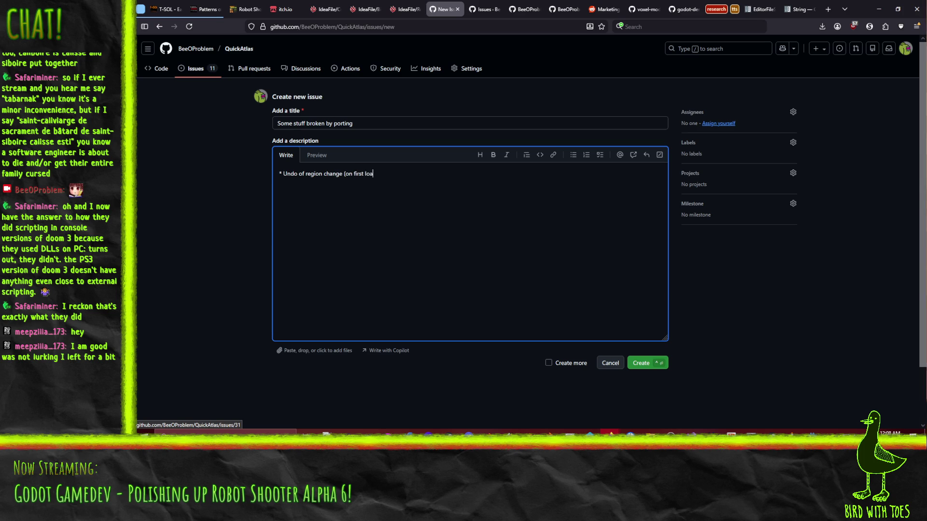
text(d at least))
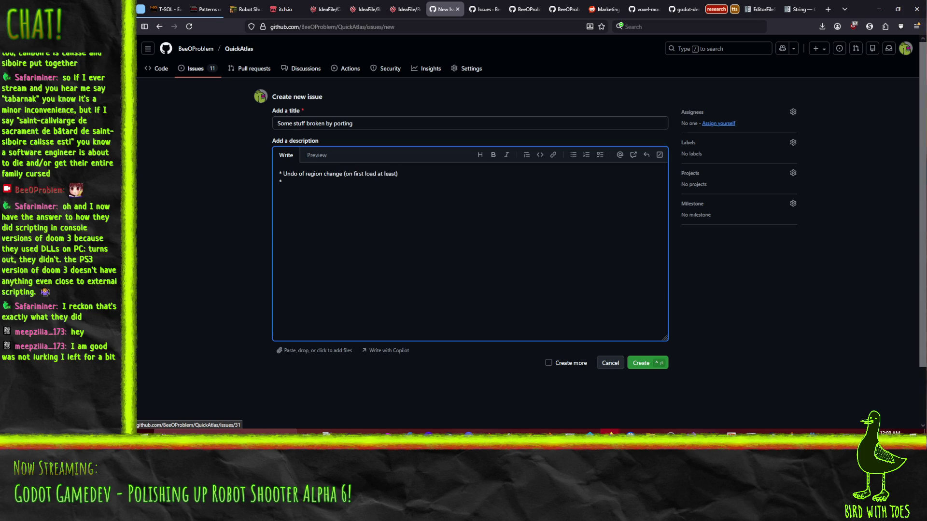
text( changes re)
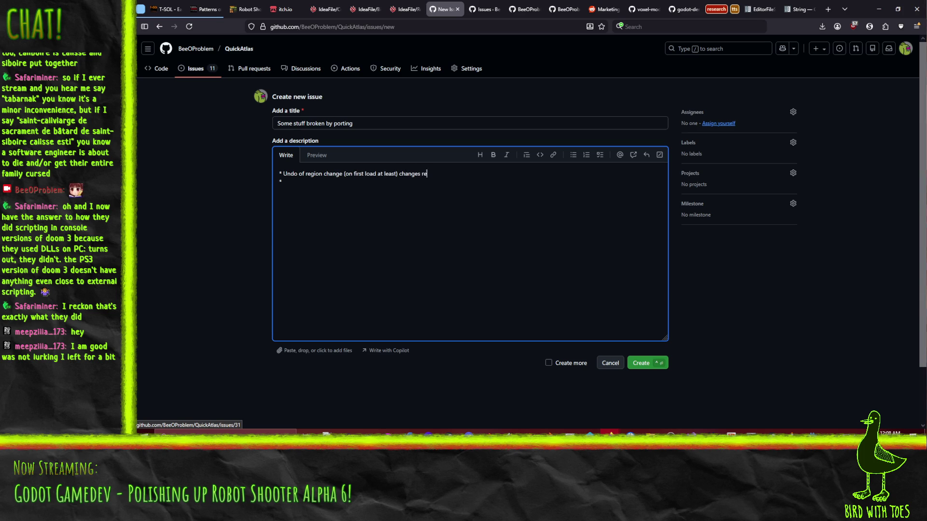
text(gion to 0,0,0,0)
text( in)
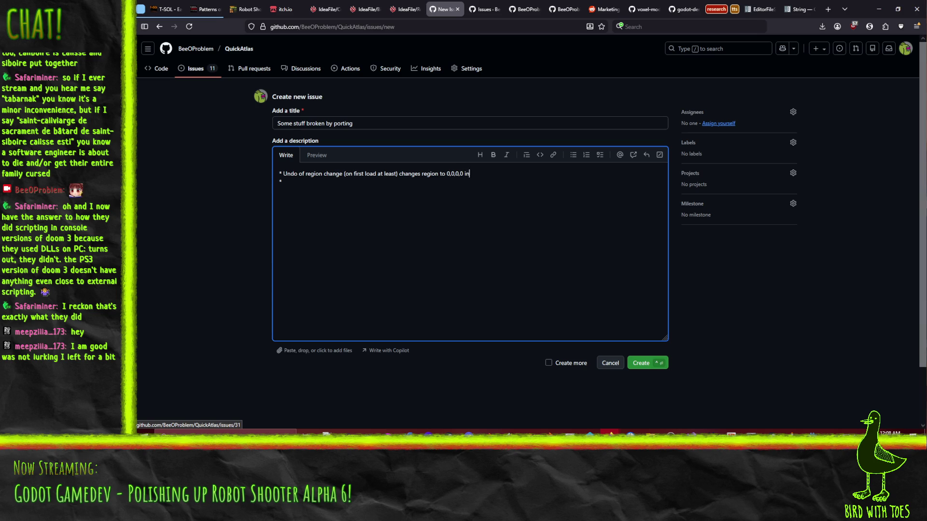
text(stead of original values)
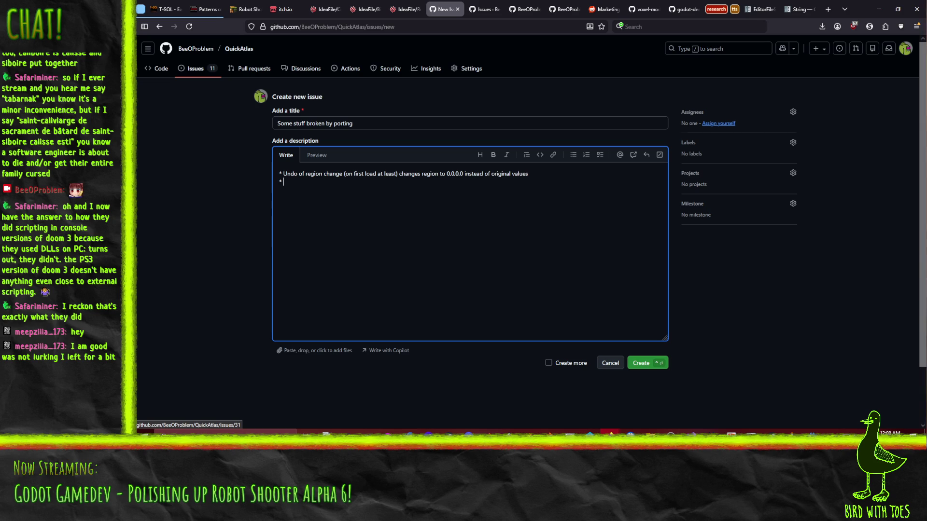
Step: Label the issue bug and add a bullet saying sprite deletion deletes the wrong thing
click(787, 143)
click(689, 192)
click(420, 263)
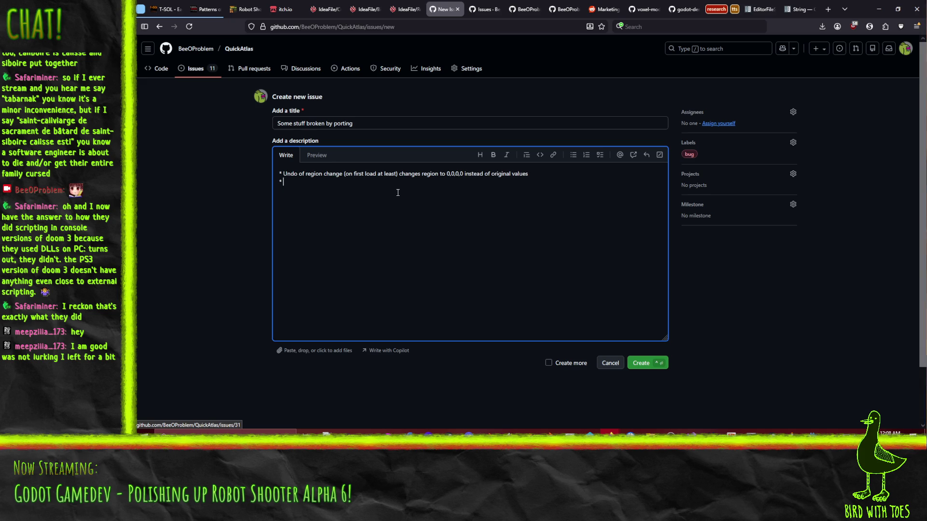
text(Deletion of s)
text(prite)
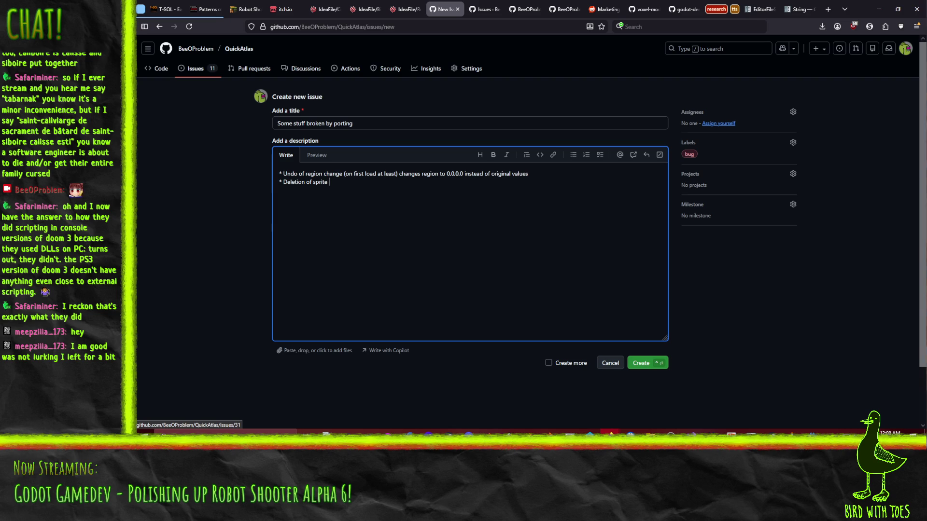
text(elets)
text(es wrong ()
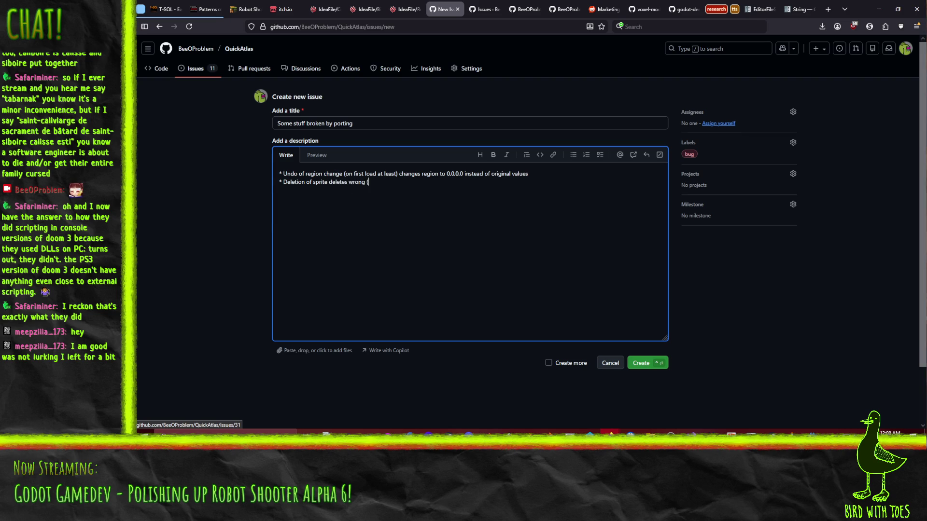
key(BackSpace)
text(thing (previous)
text( selection?) if)
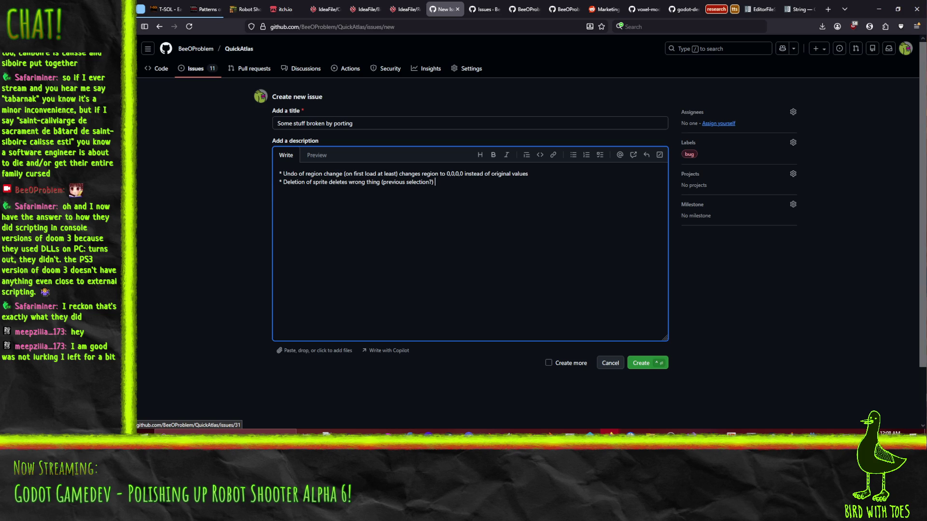
text( region isn't )
text(changed first(?)
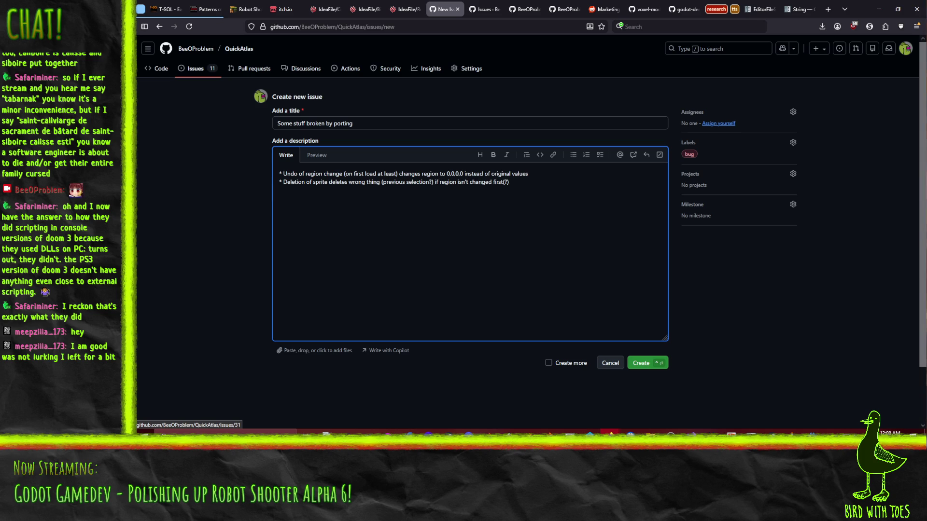
key(Return)
Step: Recheck the label list, keeping only the bug label applied
click(792, 143)
text(c)
scroll(741, 259, down, 2)
click(841, 173)
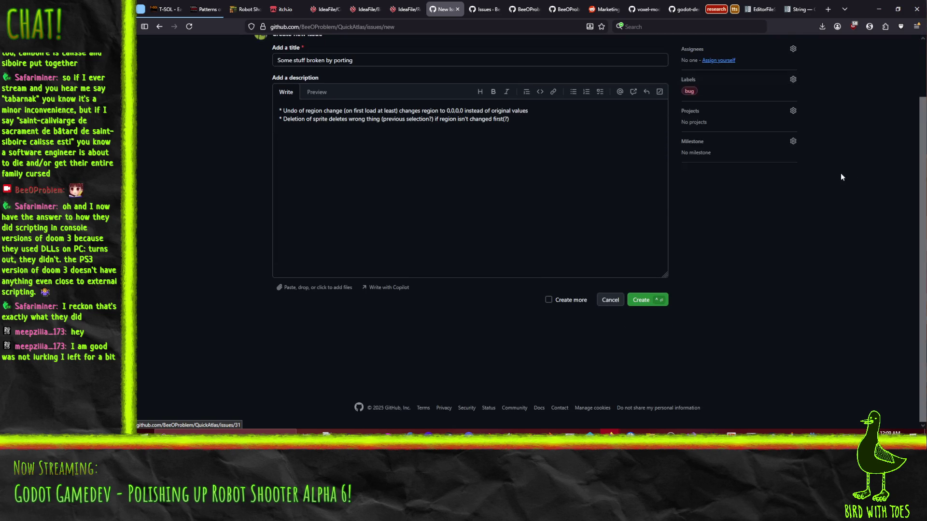
scroll(851, 172, up, 2)
click(521, 183)
Step: Add the heading 'THESE MUST BE FIXED BEFORE THE NEXT RELEASE' at the top and submit the issue
key(ctrl+Home)
key(Return)
key(Return)
key(Up)
text(THESE MUST BE FIXED BEFORE )
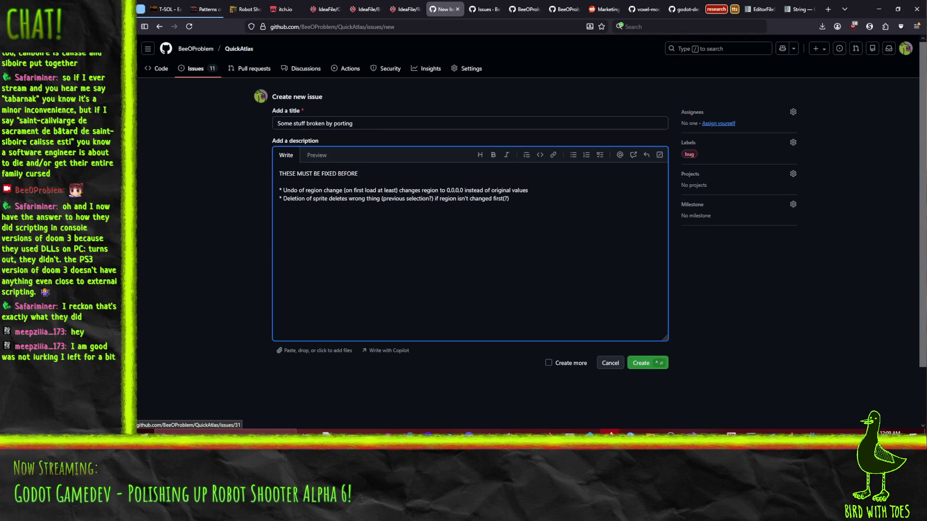
text(THE NEXT RELEASE)
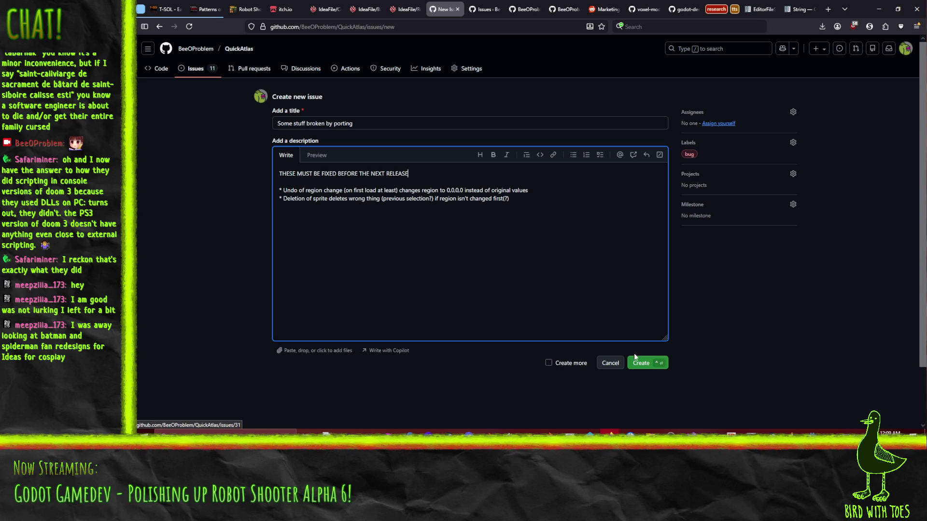
click(645, 365)
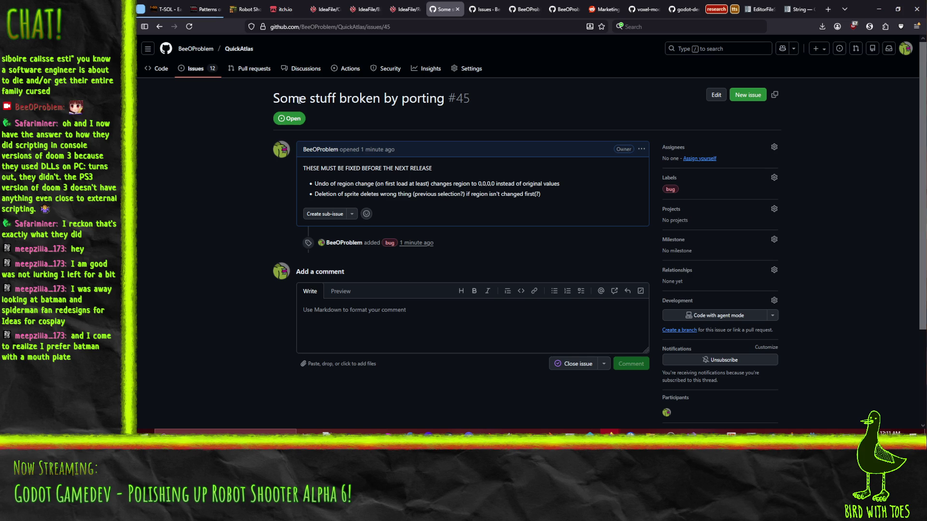
Step: Drag ticket #687 from New to Ongoing on the Robot Shooter Todo board
click(406, 9)
scroll(270, 193, up, 3)
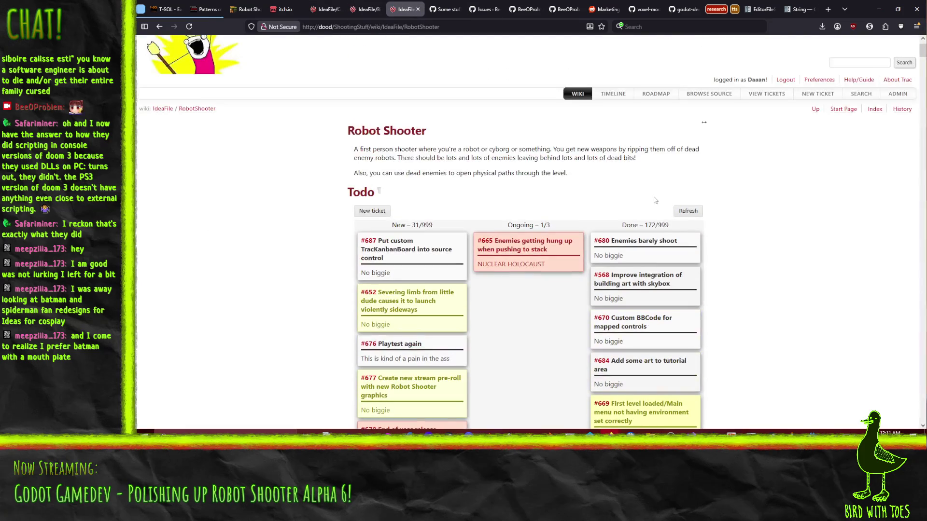
mouse_move(390, 213)
mouse_down()
mouse_move(531, 212)
mouse_move(543, 237)
mouse_move(531, 223)
mouse_up()
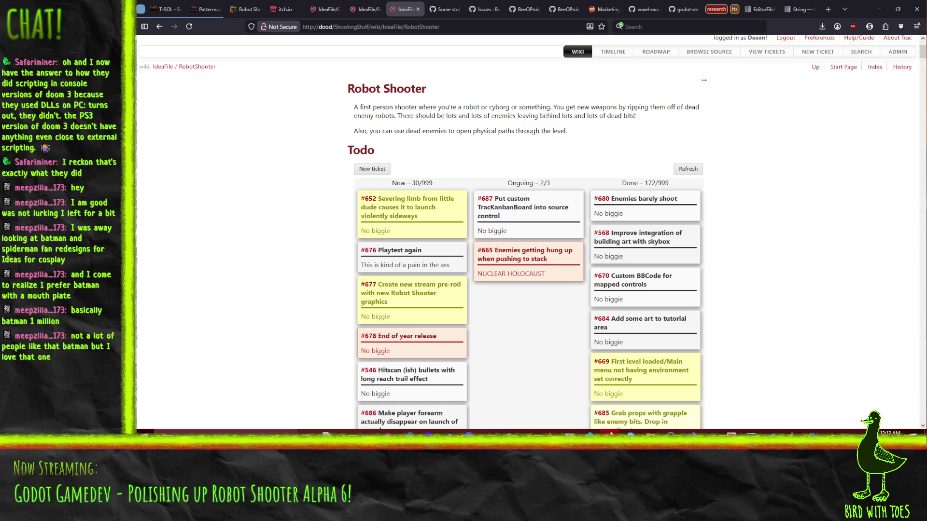
key(alt+Tab)
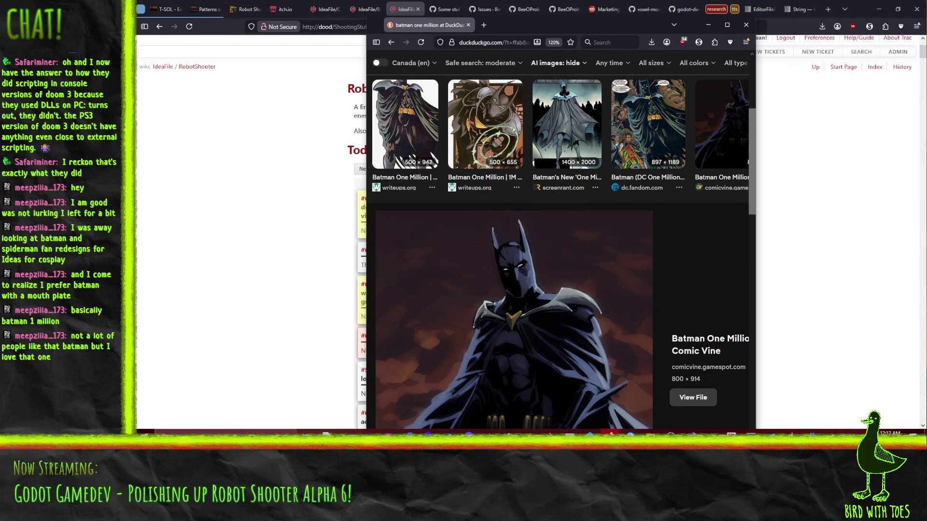
Step: Preview the writeups.org 500×805 Batman One Million image, then close the image search window
scroll(620, 316, down, 5)
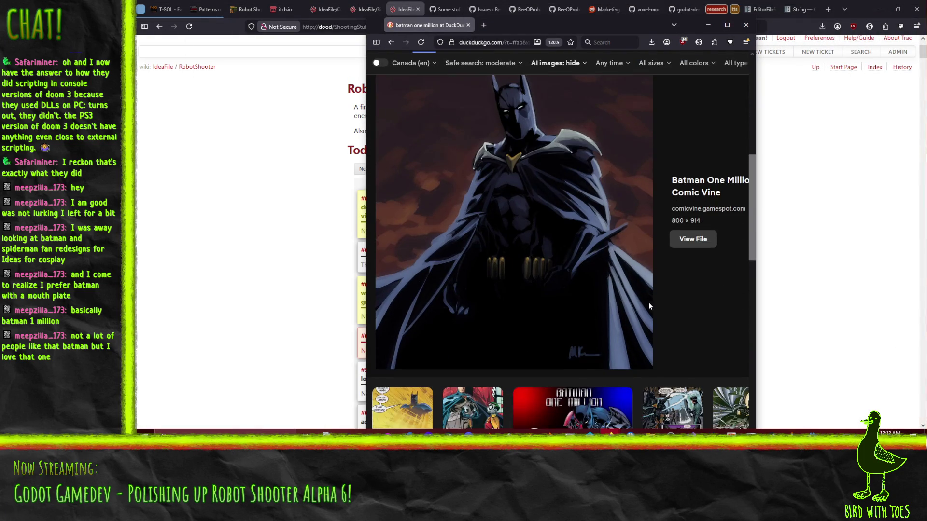
scroll(648, 283, up, 3)
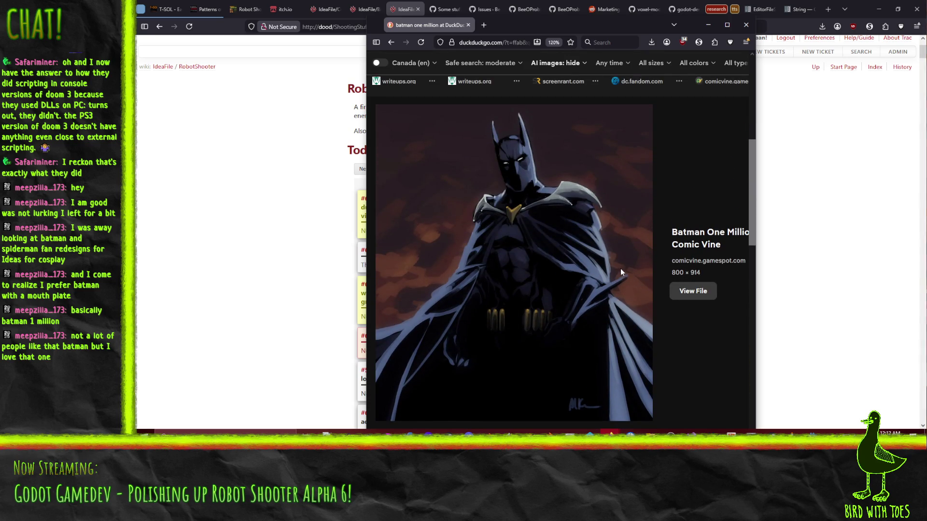
scroll(618, 270, up, 8)
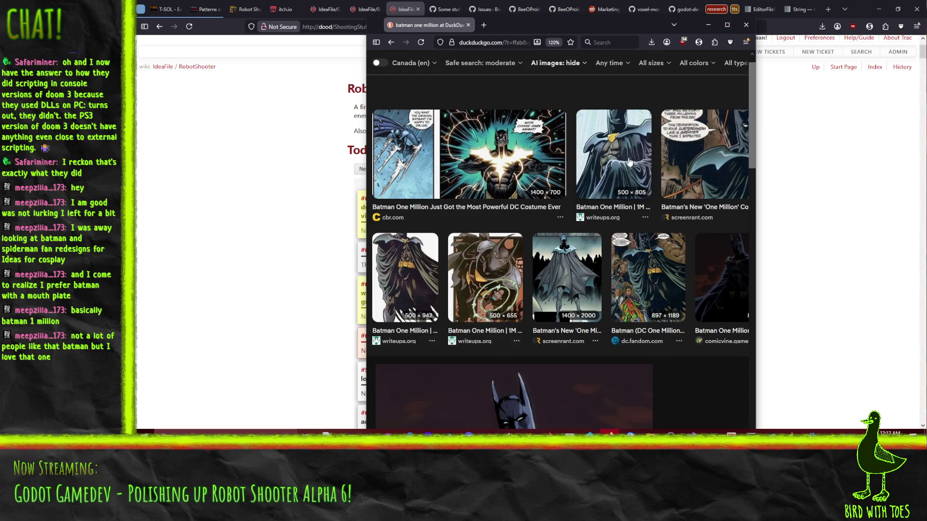
click(629, 161)
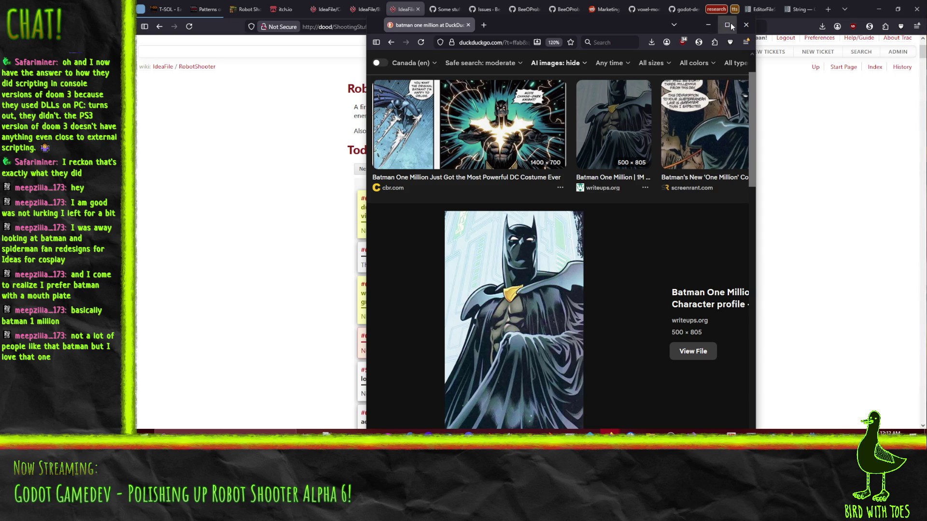
click(746, 26)
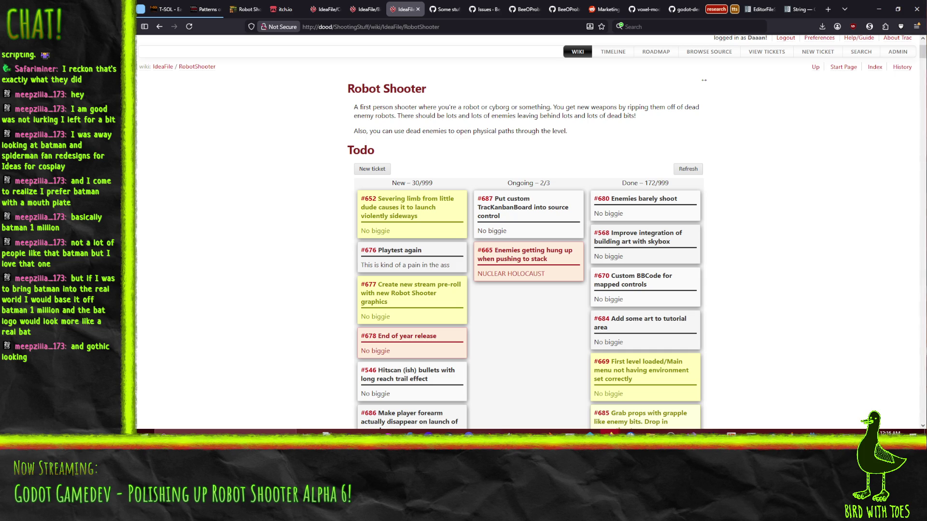
Step: Bring Perforce P4V to the front with its depot tree focused
key(alt+Tab)
click(166, 187)
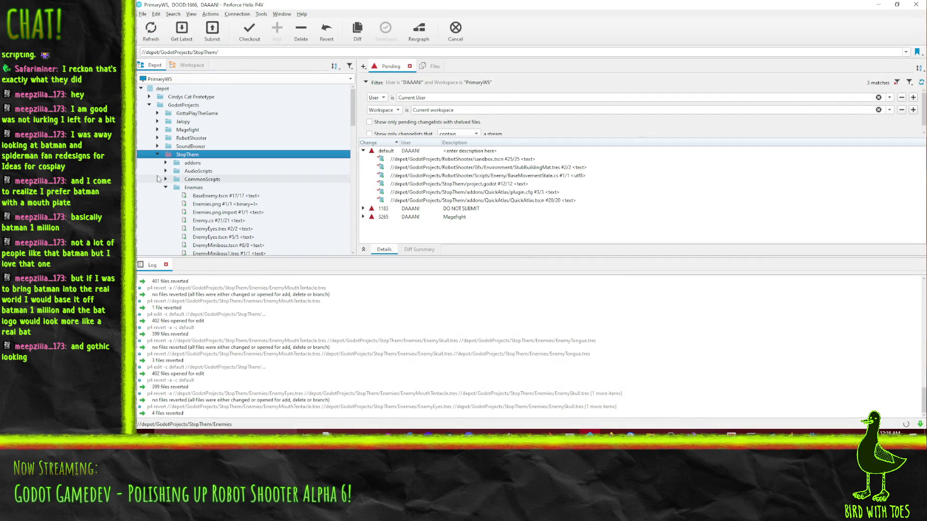
Step: Collapse the unrelated depot folders and expand TracTools > TracKanbanBoard-0.2
click(149, 105)
click(164, 122)
click(149, 114)
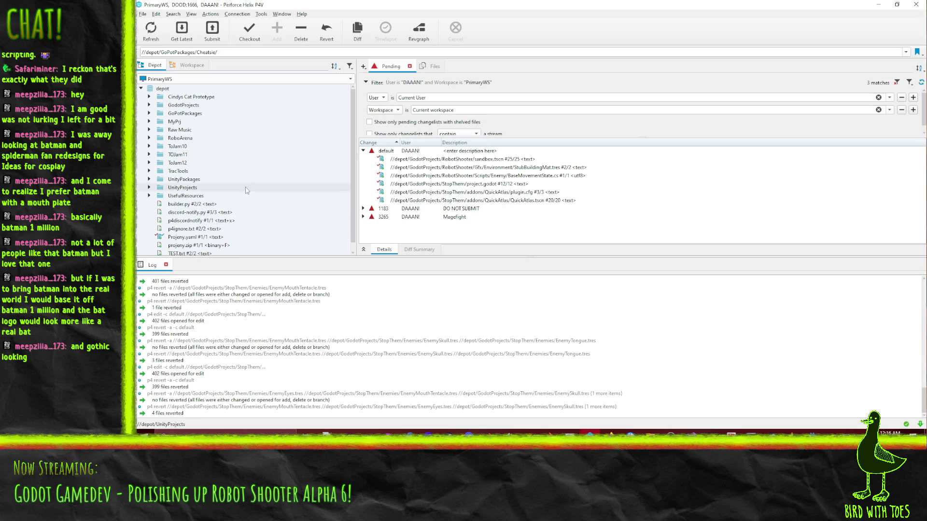
click(149, 171)
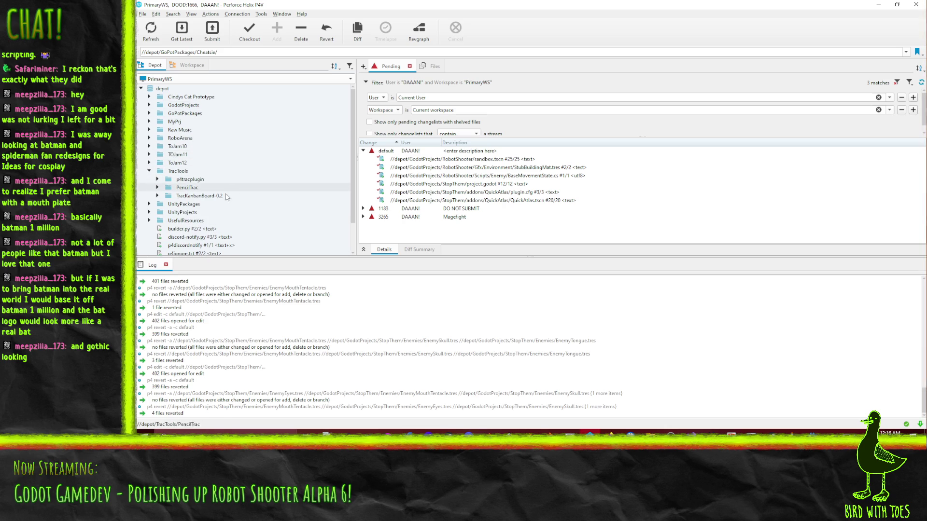
click(204, 195)
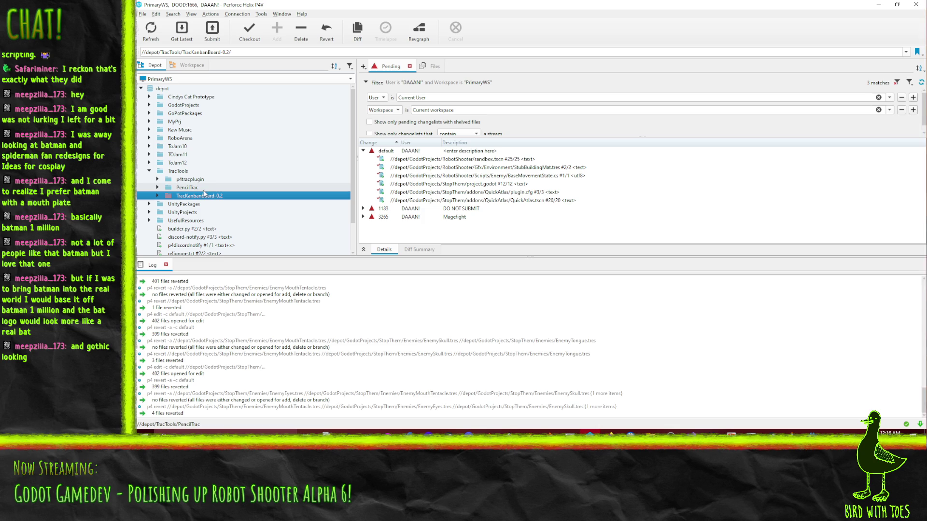
click(158, 196)
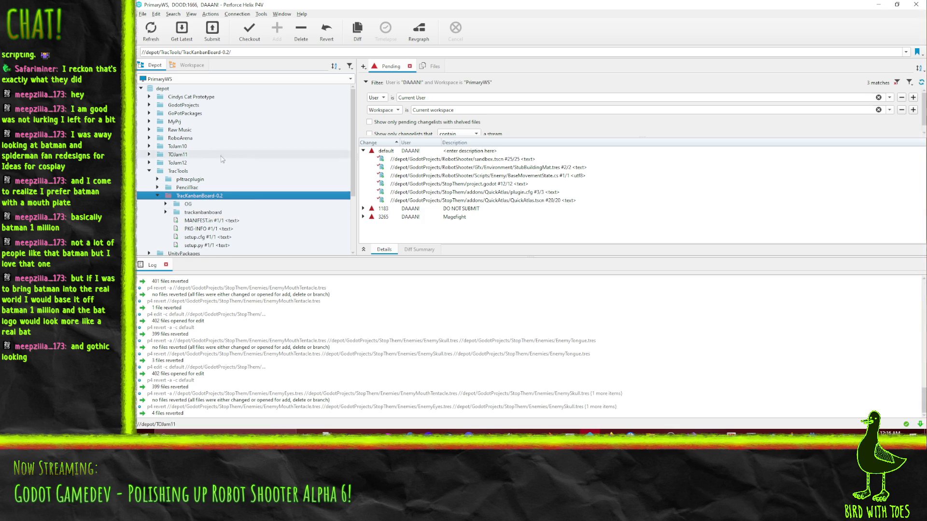
Step: Show the file history of trackanbanboard/kanbanboardmacro.py, four revisions up to changelist 2304
scroll(197, 149, down, 2)
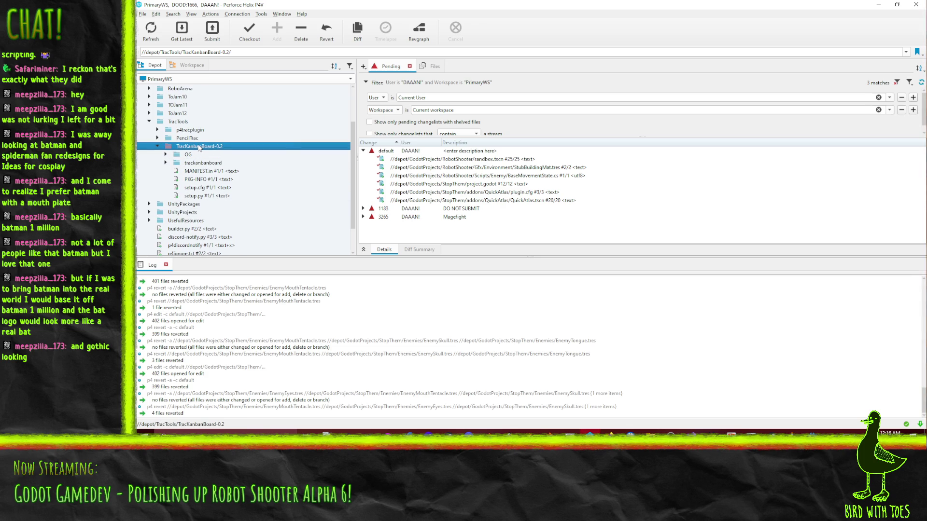
click(215, 172)
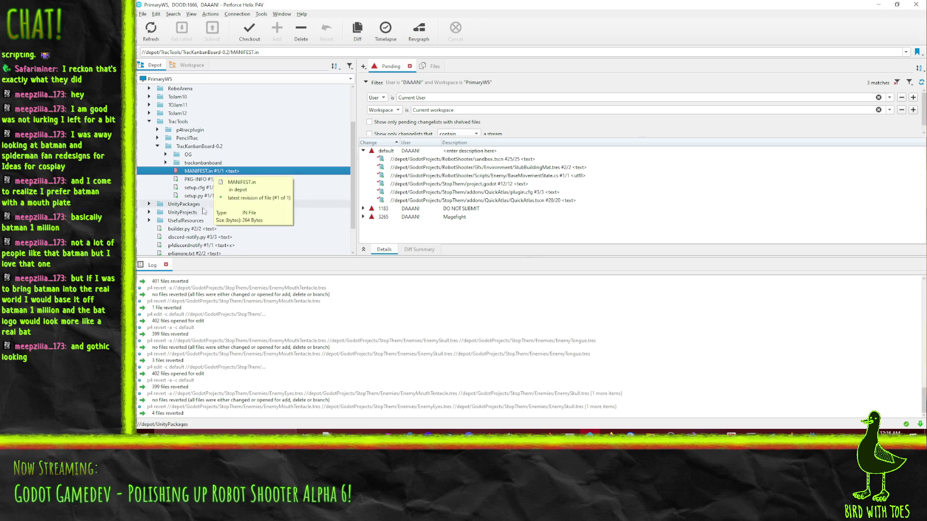
click(166, 163)
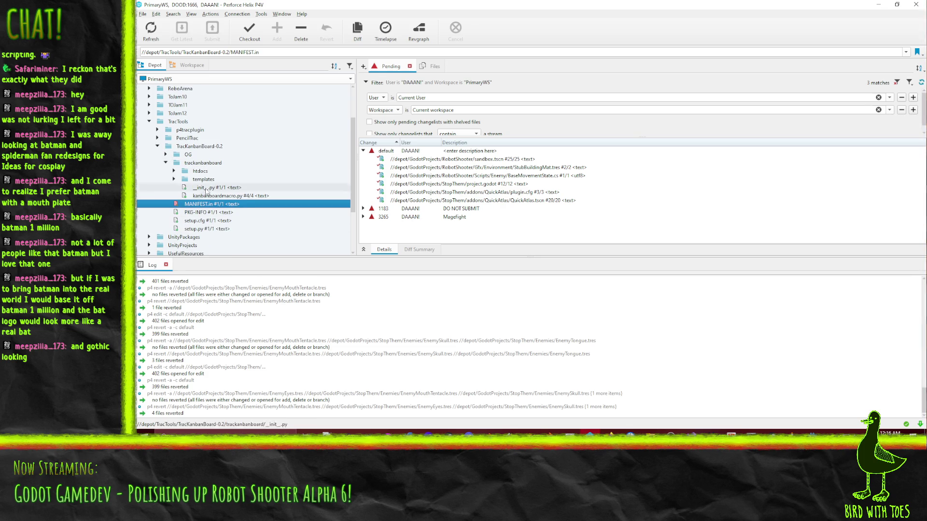
click(219, 196)
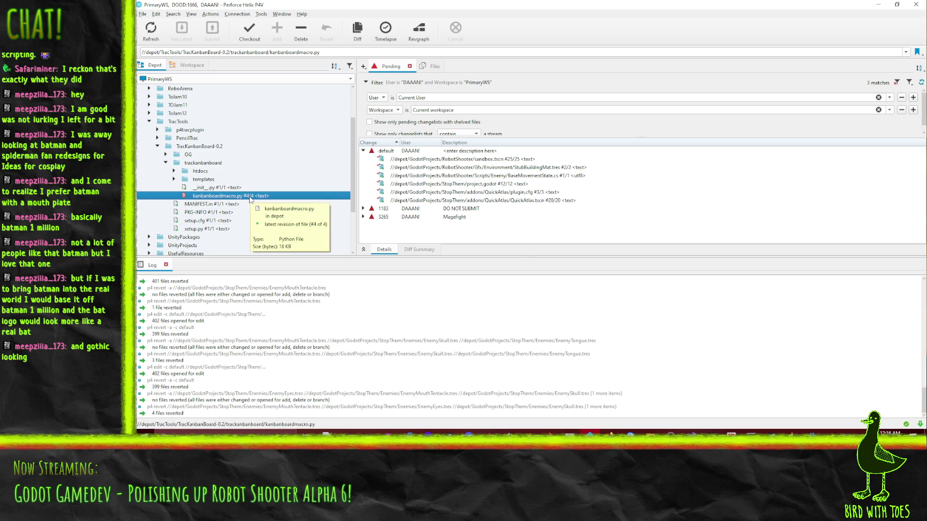
right_click(243, 195)
click(309, 274)
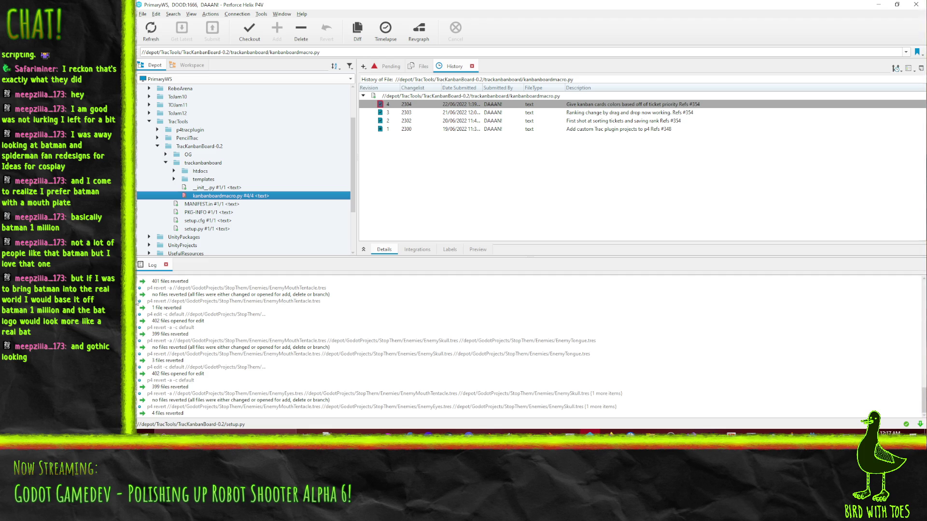
click(136, 449)
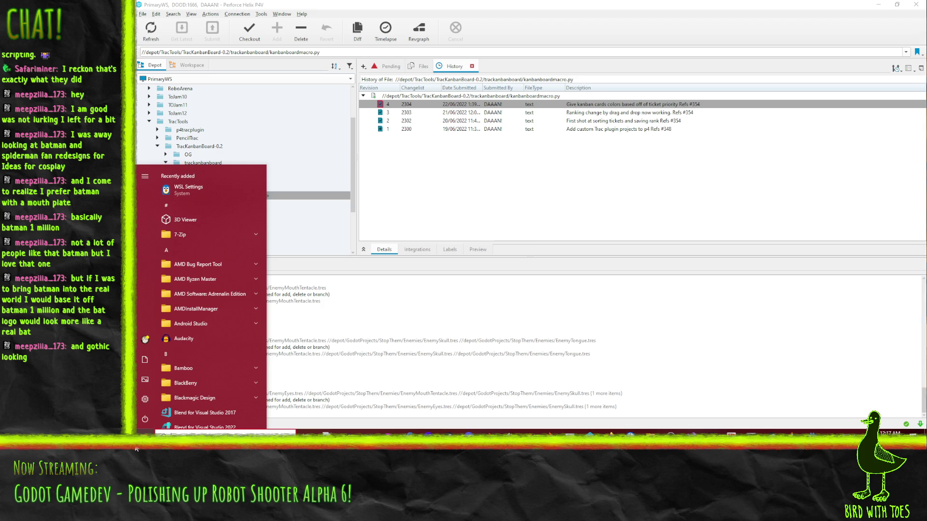
Step: Remote-desktop into dood, accept the certificate warning, then log in and unlock the xrdp session
text(remote)
key(Return)
click(550, 180)
key(Left)
key(Return)
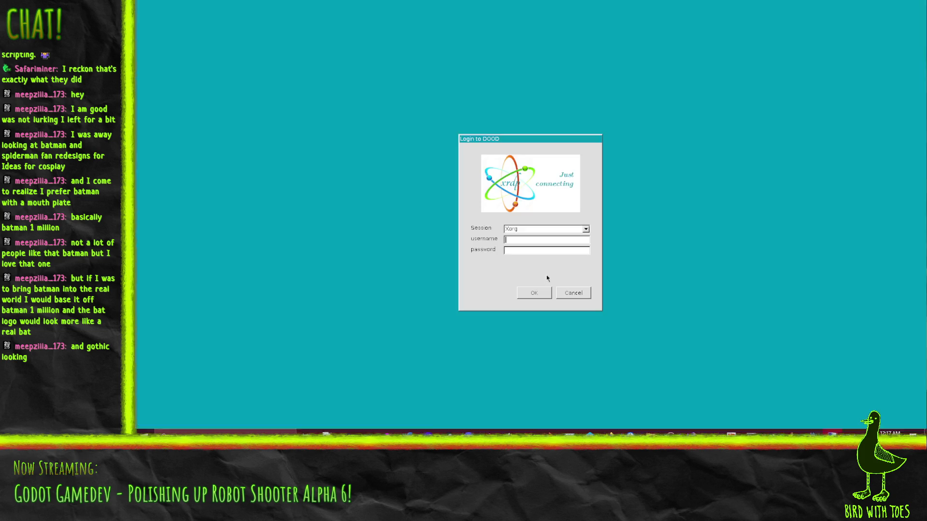
text(ood)
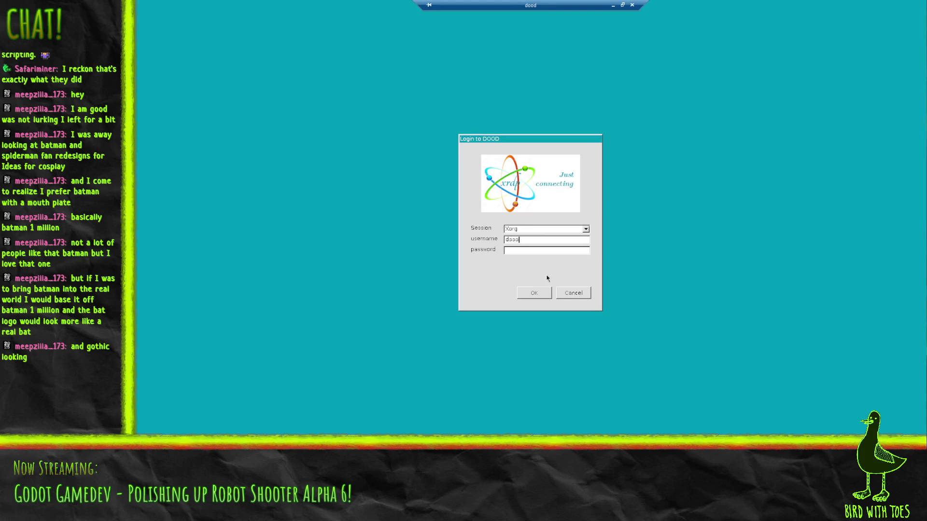
text(********)
key(Return)
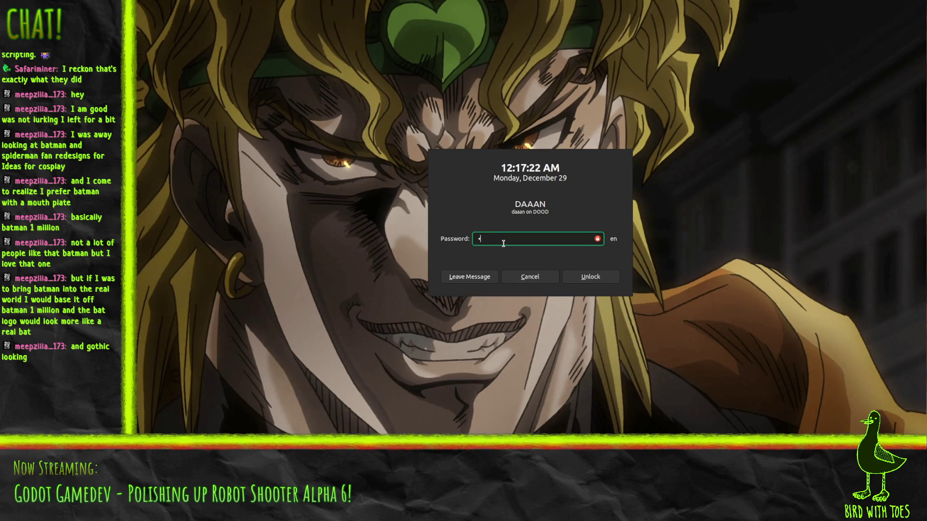
text(*****)
key(Return)
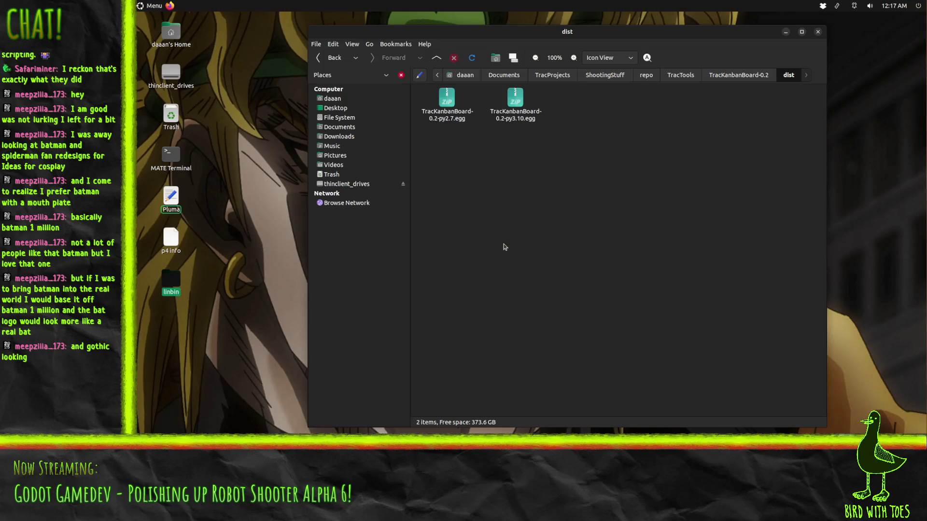
Step: Go up to TracKanbanBoard-0.2 and open the Dropbox folder in its own Caja window
click(731, 78)
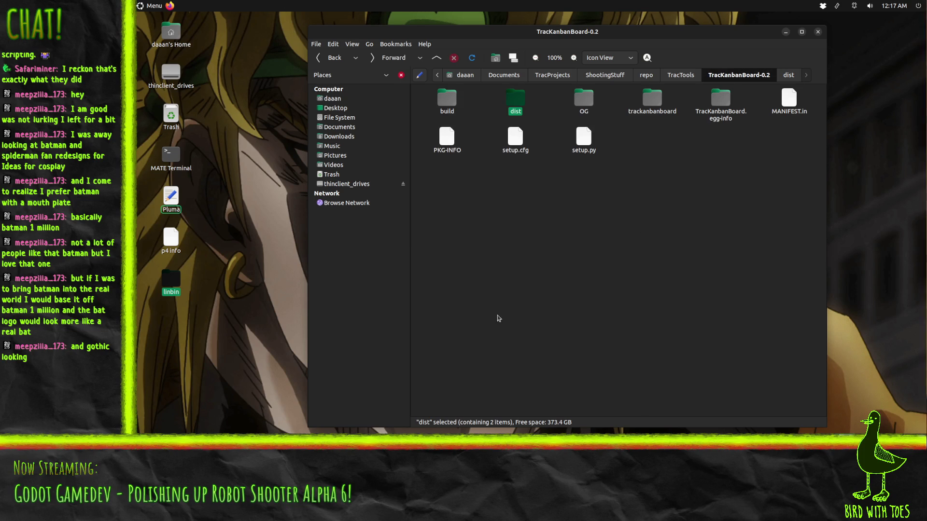
click(822, 6)
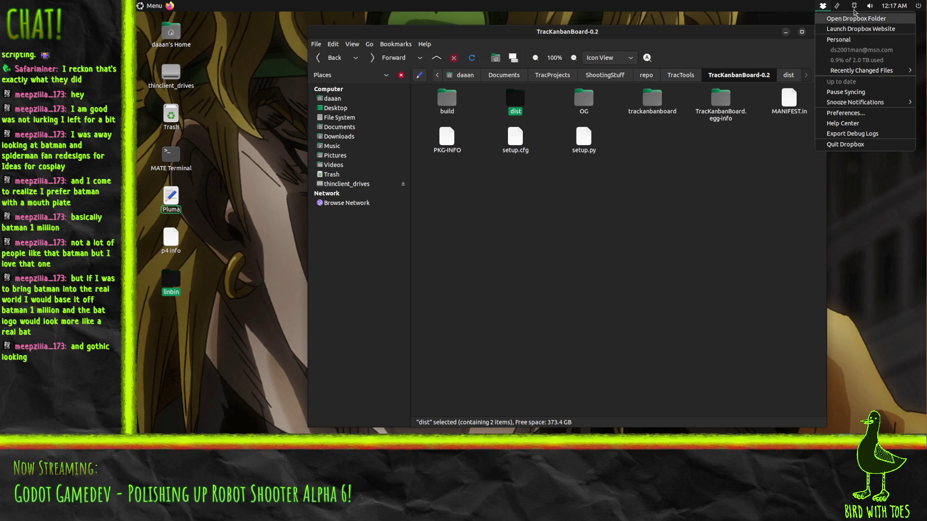
click(816, 9)
click(822, 6)
click(835, 18)
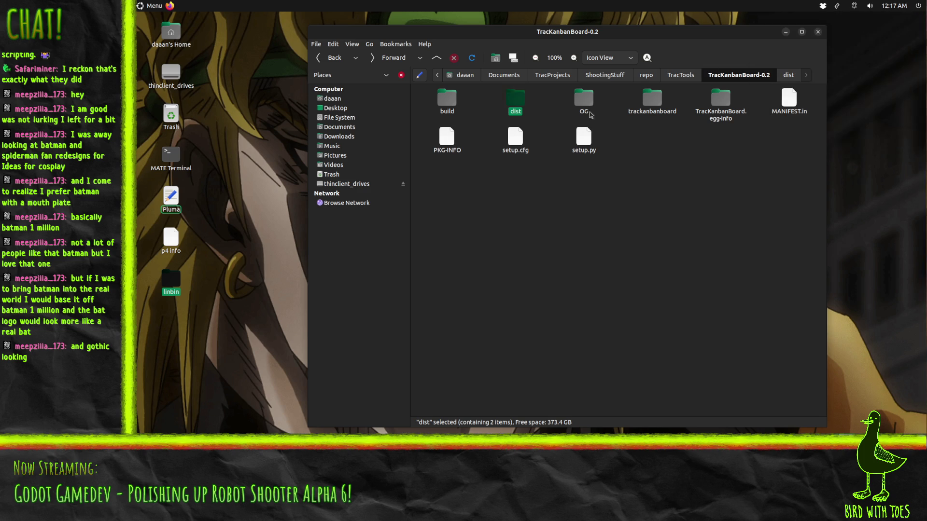
right_click(456, 145)
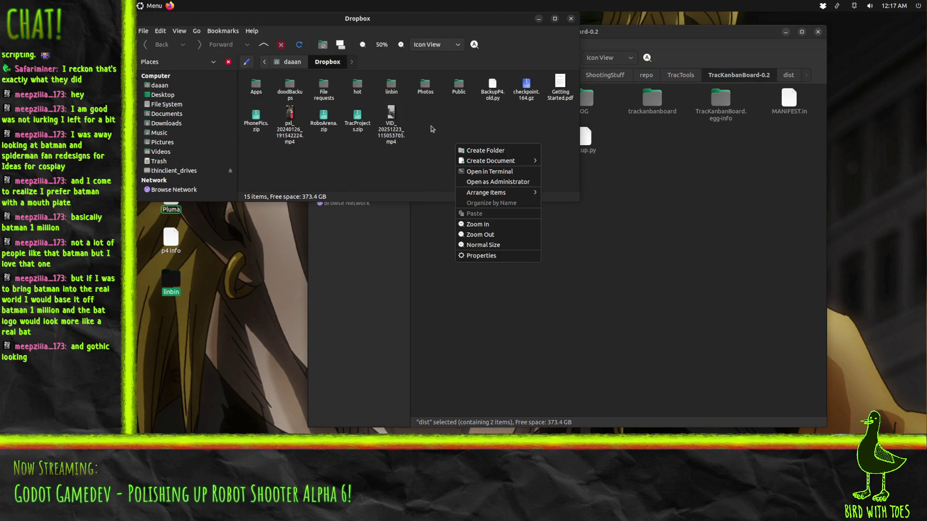
click(433, 129)
Step: Place the TracKanbanBoard-0.2 window beside Dropbox and create a new folder in Dropbox
click(664, 43)
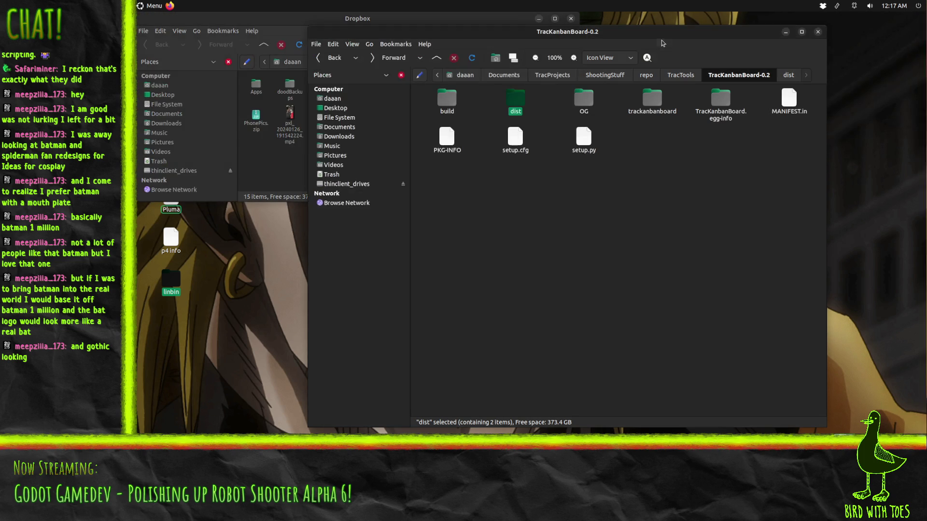
drag(459, 45, 530, 52)
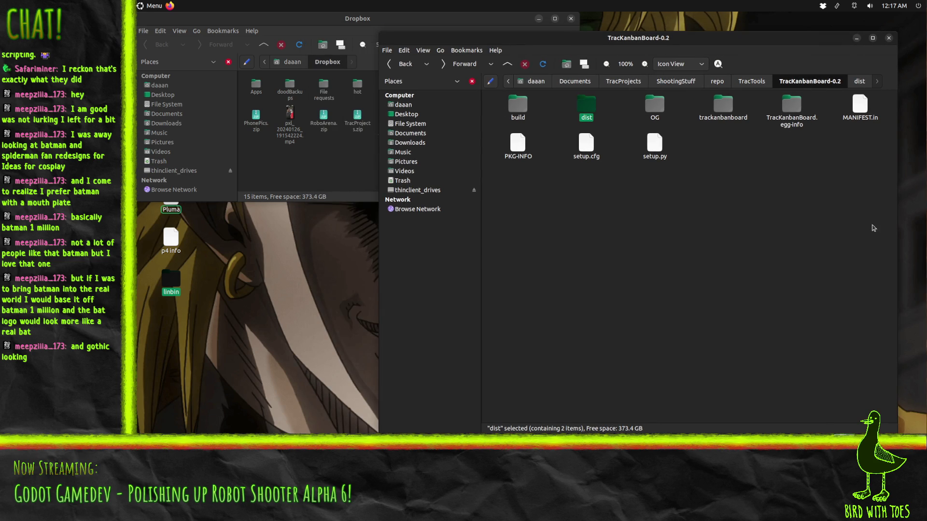
key(ctrl+a)
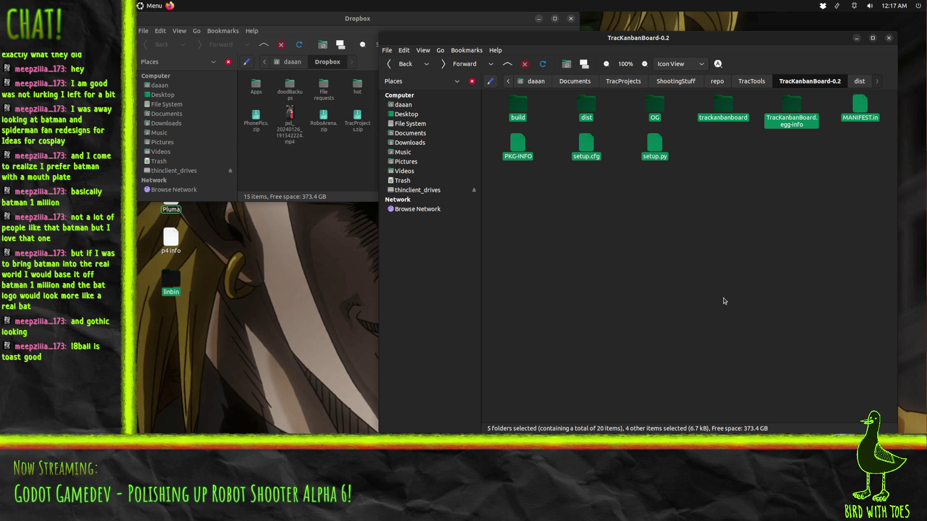
click(723, 298)
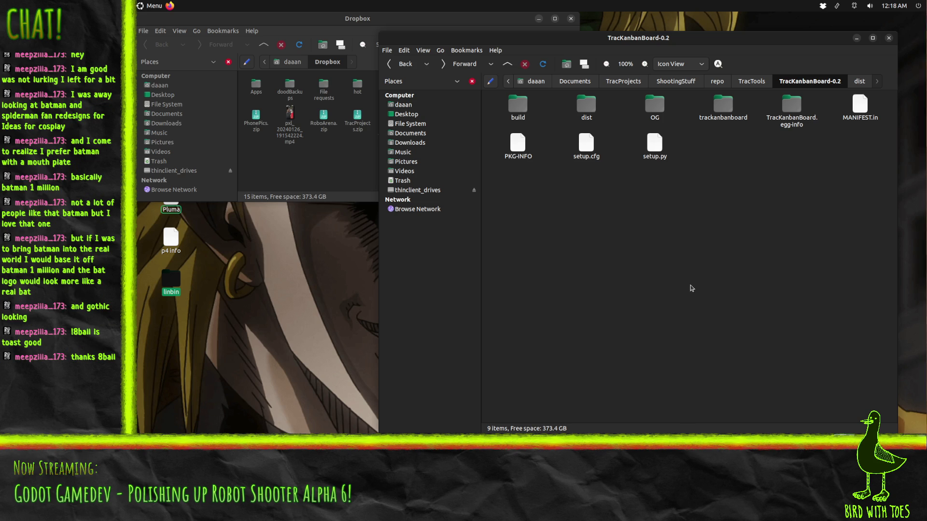
click(337, 181)
right_click(318, 173)
click(449, 186)
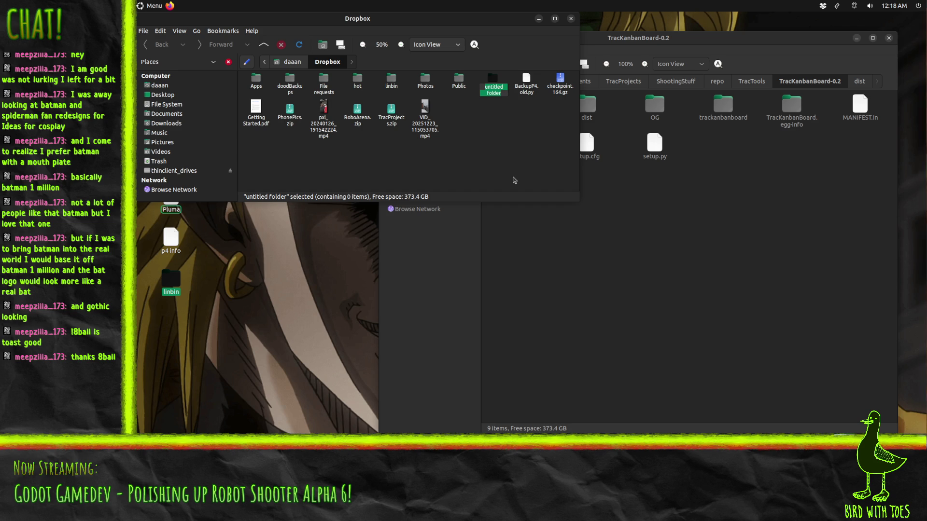
Step: Name the new folder 'xfer', open it, and peek into TracKanbanBoard.egg-info
text(xfer)
key(Return)
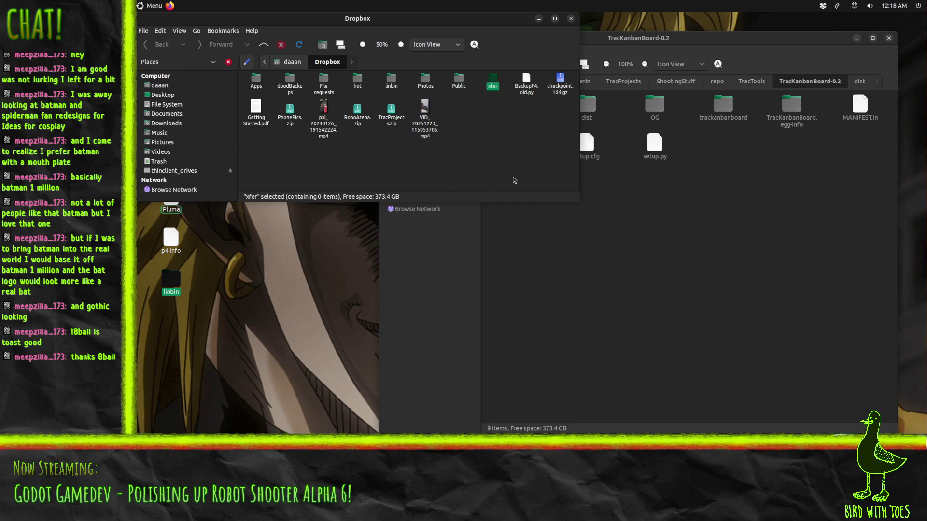
double_click(491, 82)
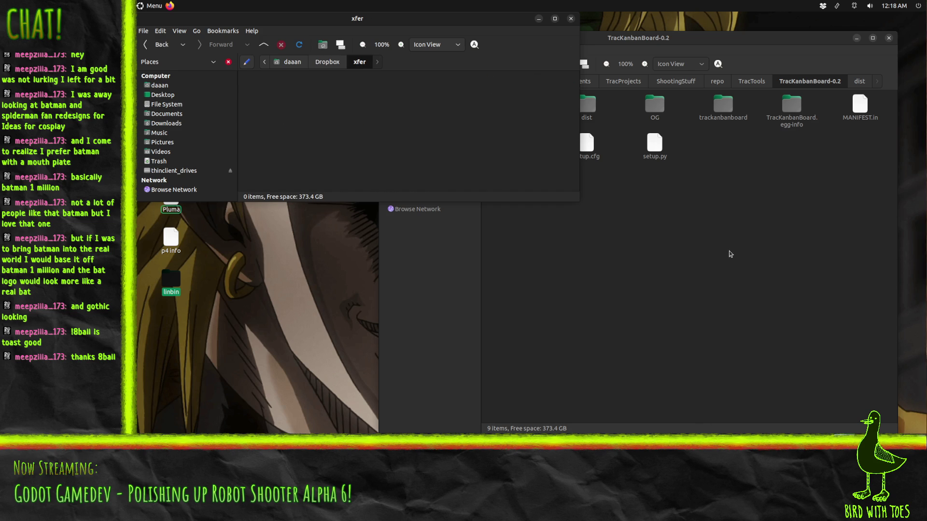
click(730, 254)
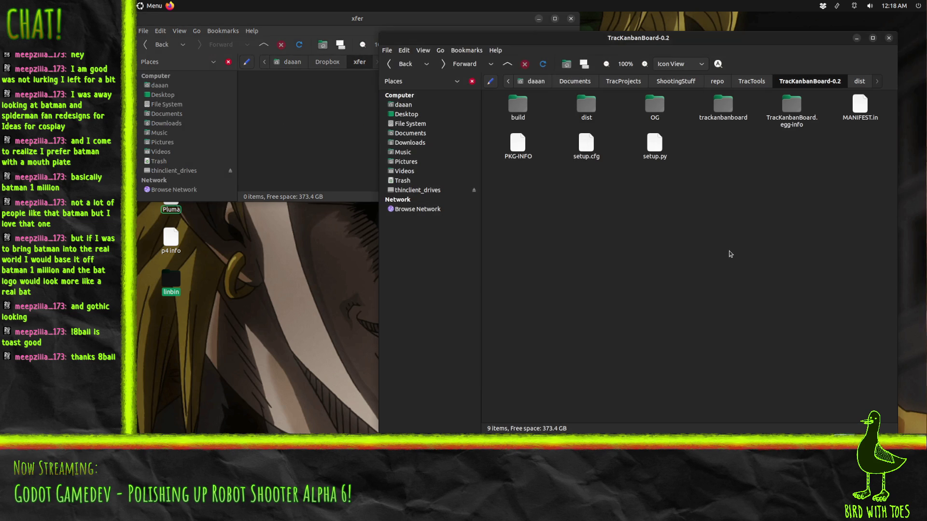
double_click(795, 114)
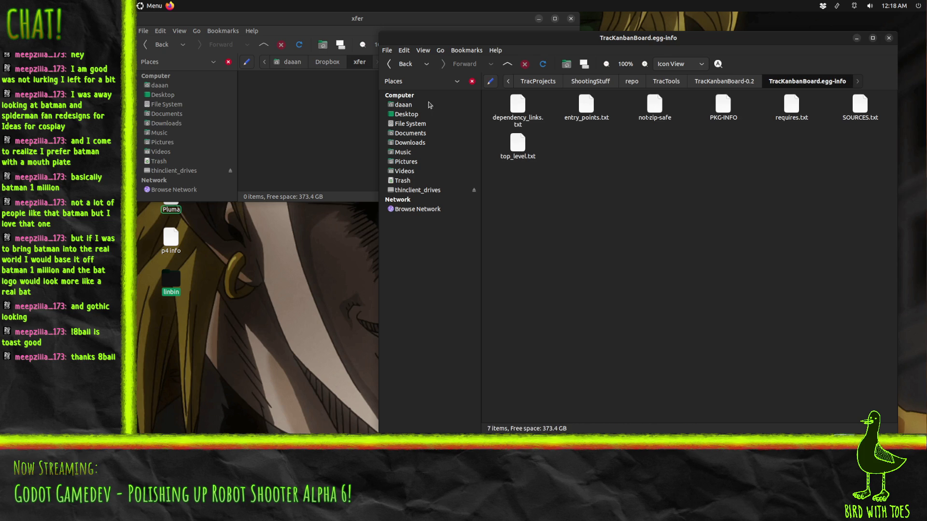
click(725, 81)
click(718, 256)
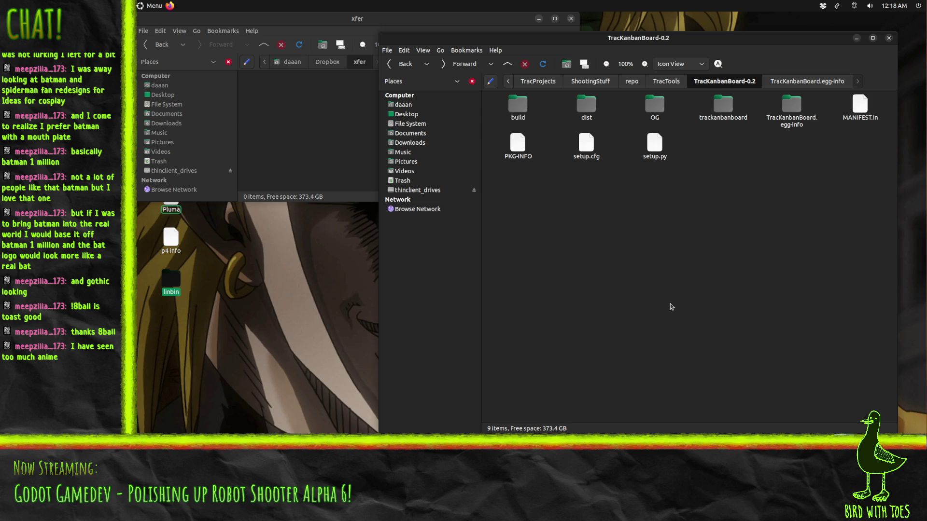
Step: Copy the trackanbanboard folder, PKG-INFO, setup.cfg, setup.py and MANIFEST.in into xfer
click(724, 104)
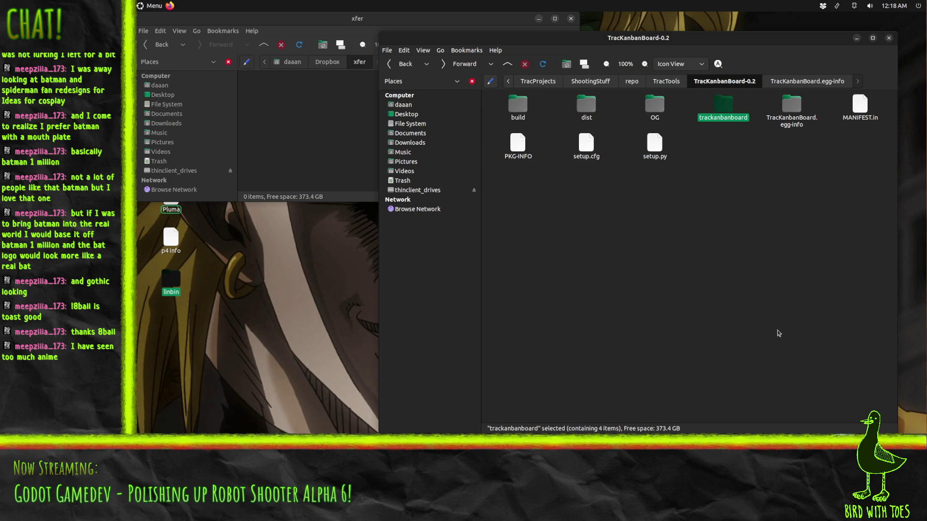
ctrl+click(518, 142)
ctrl+click(586, 142)
ctrl+click(654, 142)
ctrl+click(860, 113)
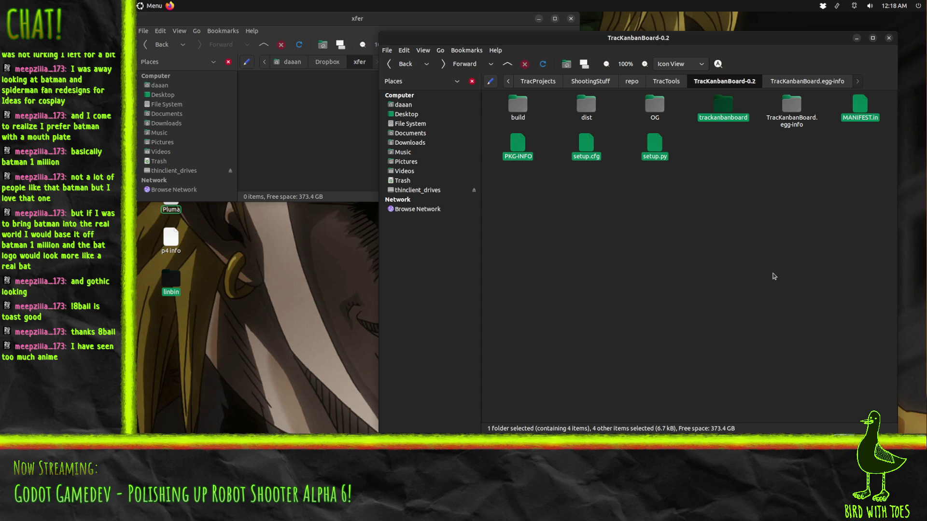
key(ctrl+c)
click(321, 144)
key(ctrl+v)
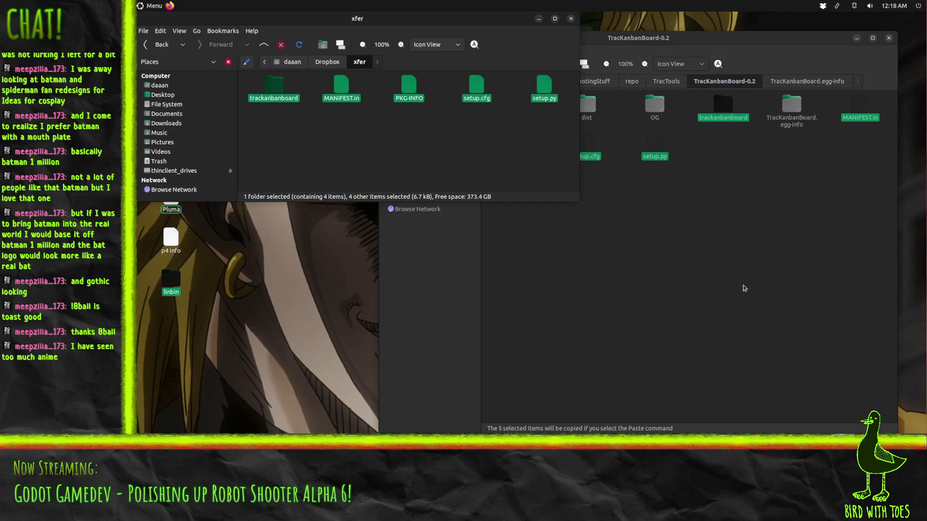
Step: Check the dist and build folders, then bring the xfer window forward
click(598, 113)
double_click(597, 113)
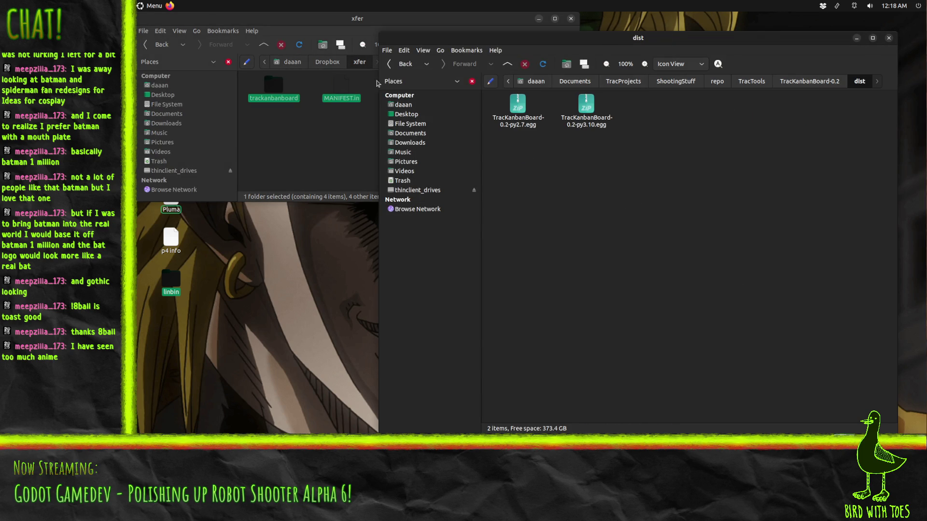
click(389, 65)
double_click(516, 114)
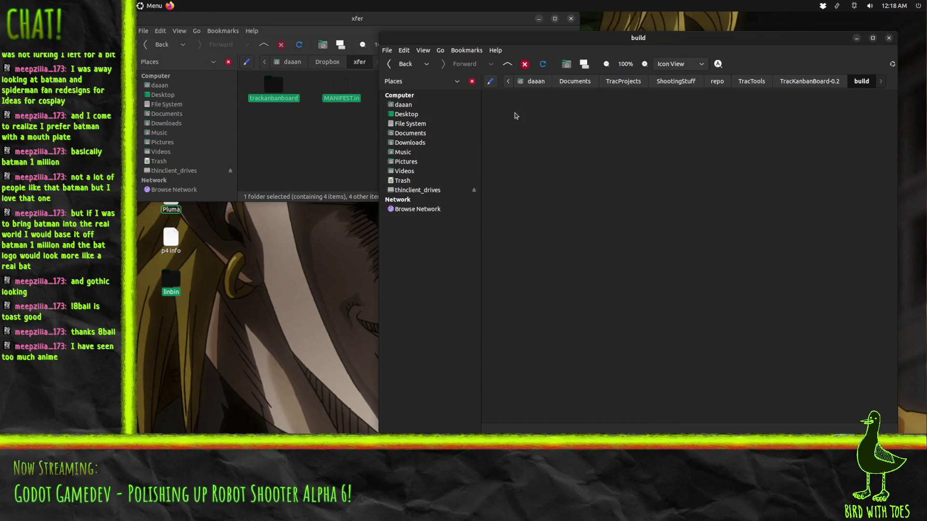
click(391, 65)
click(744, 269)
click(255, 161)
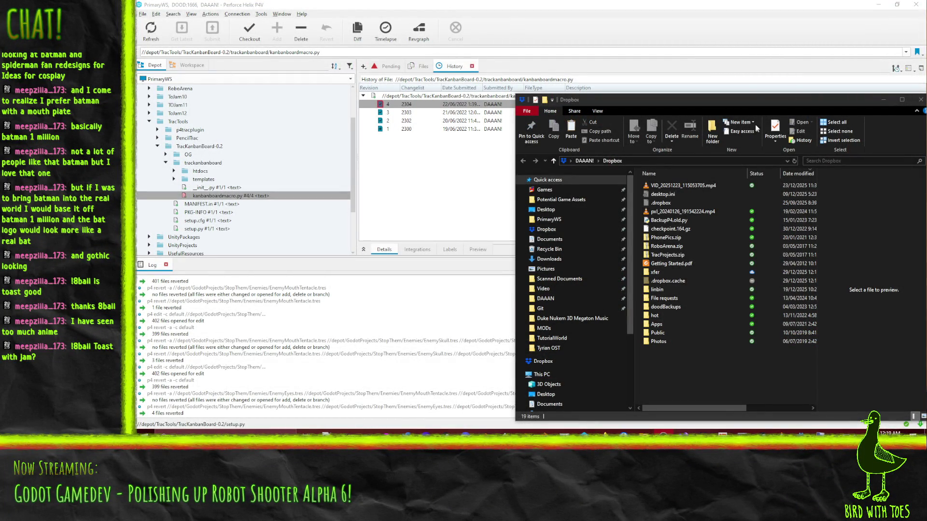
Step: Move the Dropbox Explorer window to the screen centre and select the linbin folder
click(758, 102)
drag(758, 103, 594, 92)
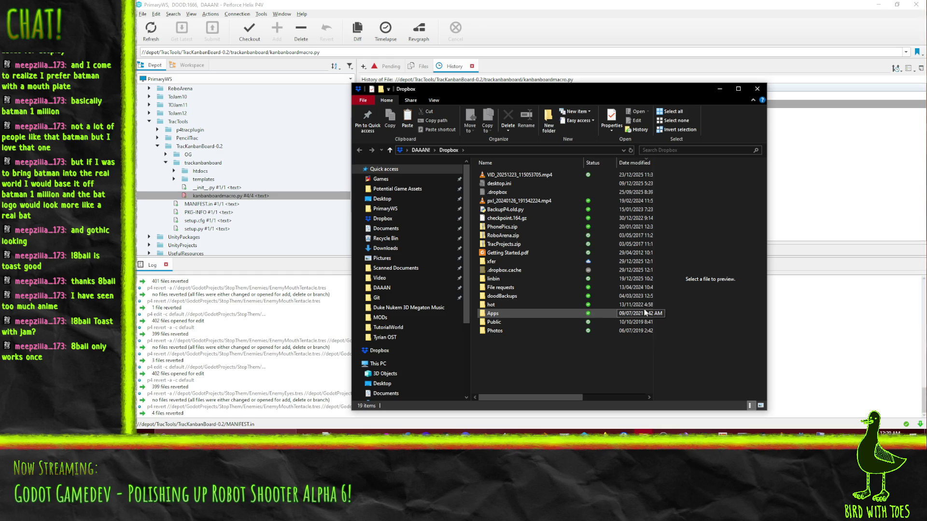
click(521, 280)
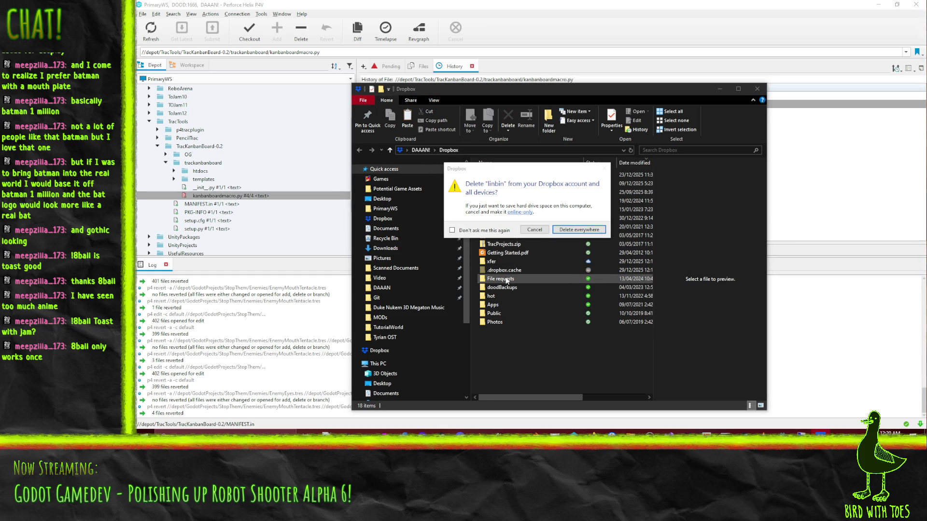
Step: Delete linbin from Dropbox everywhere, then look inside the File requests folder
click(572, 230)
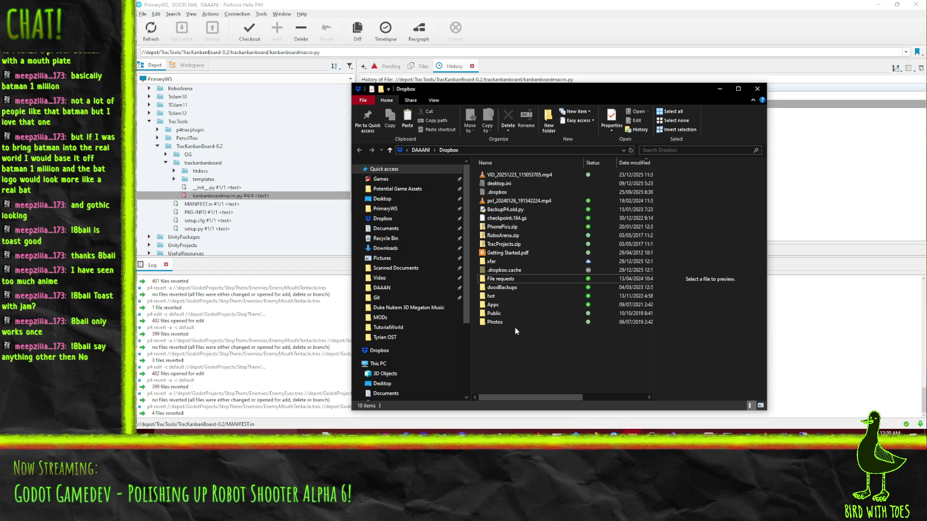
double_click(502, 279)
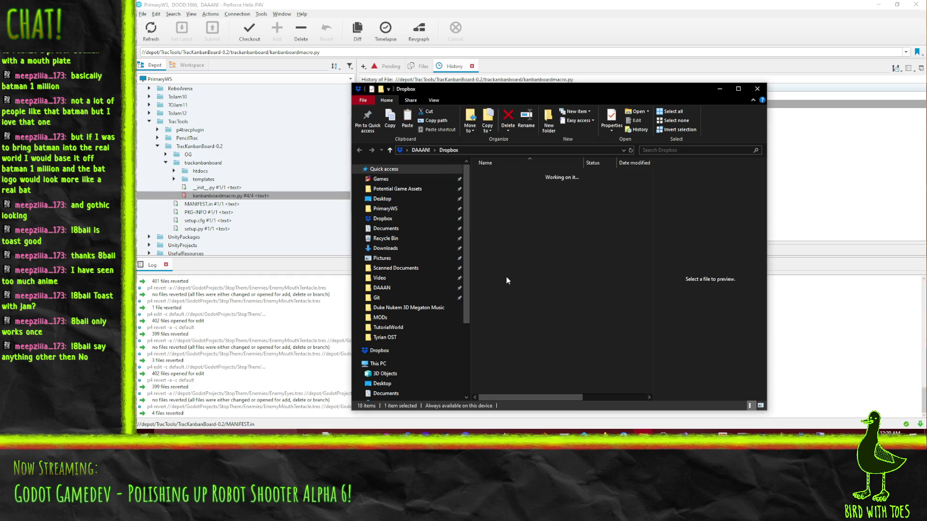
click(359, 151)
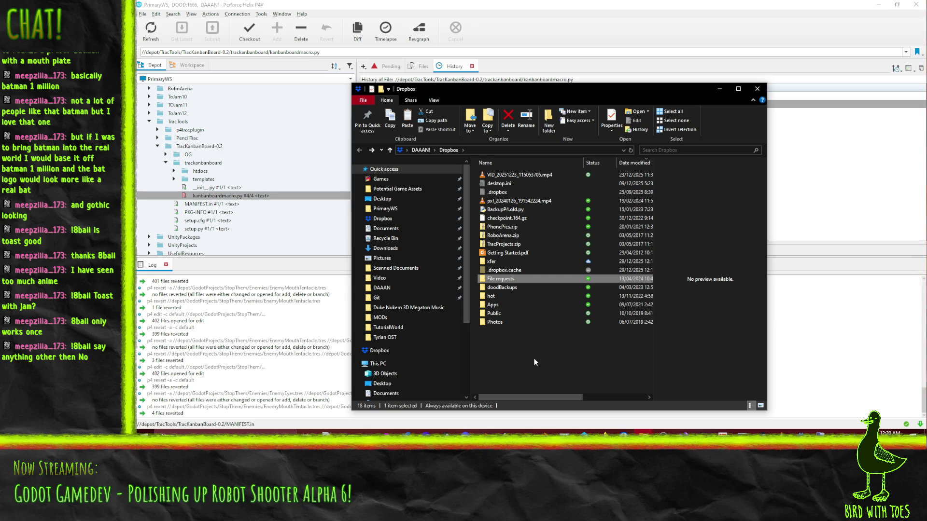
Step: Look inside the Public folder, then open the hot folder in Dropbox
double_click(494, 314)
click(360, 150)
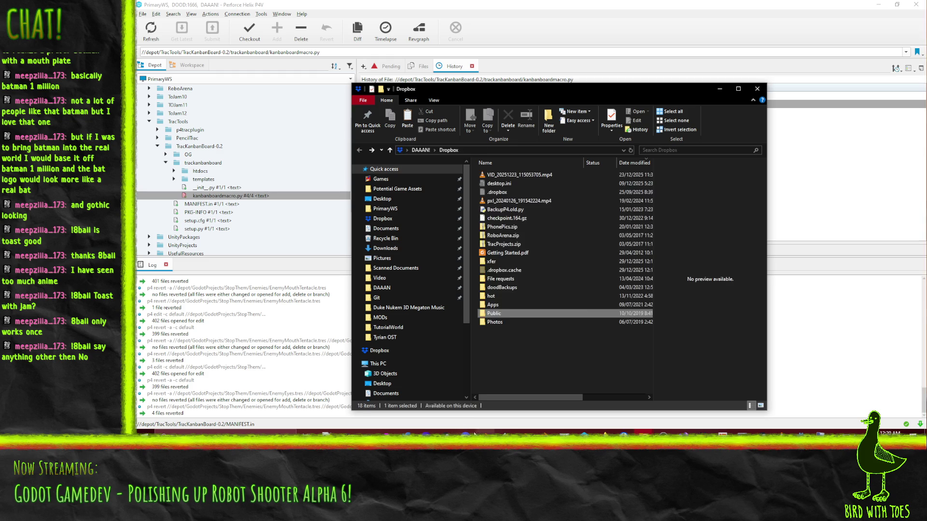
click(498, 305)
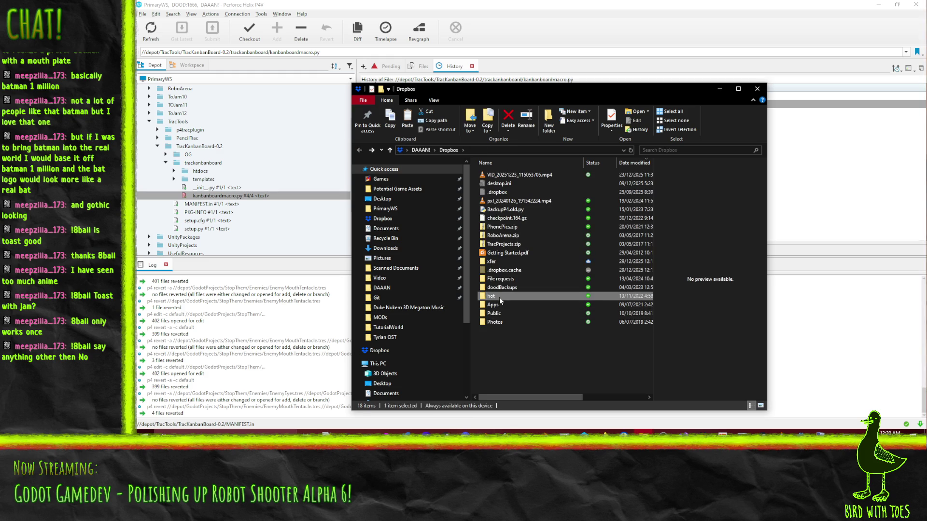
double_click(499, 296)
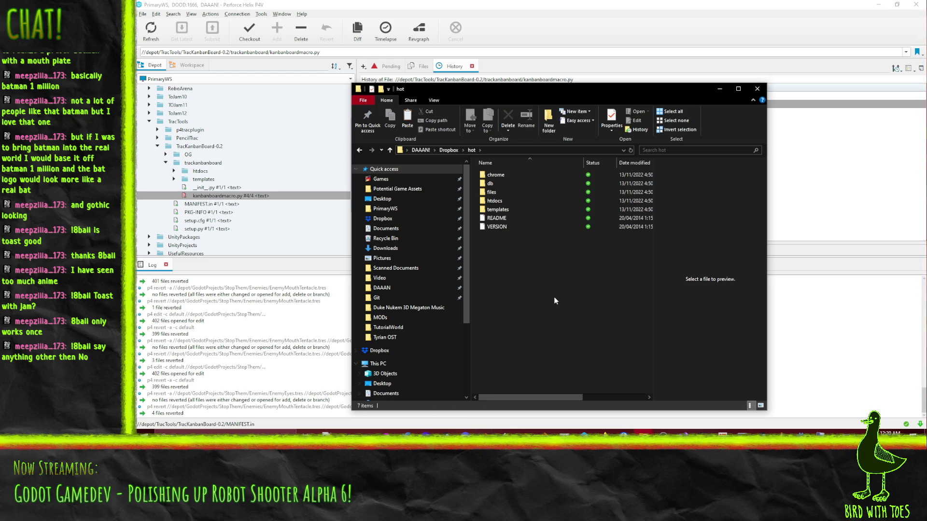